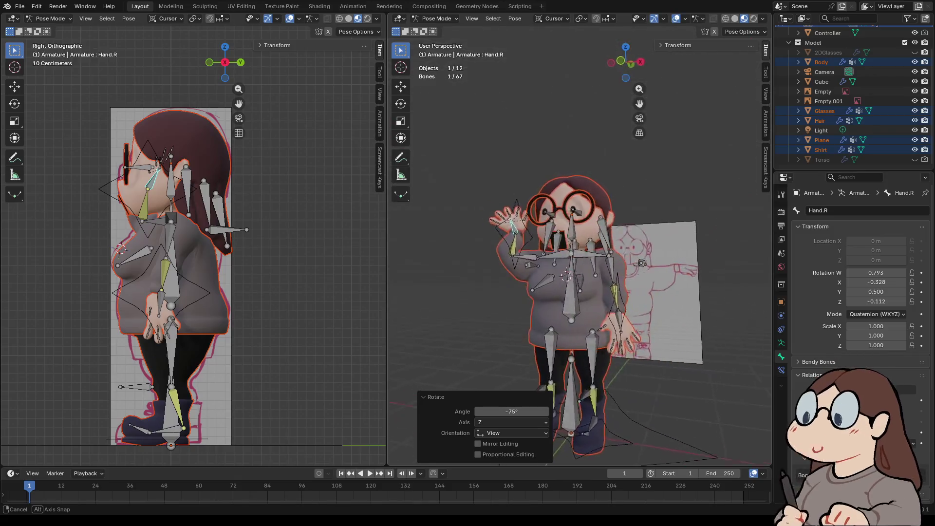
- Rotate the Hand.R and Hand.L bones to start the wave
key("r")
left_click(669, 149)
middle_click_drag(669, 149, 632, 234)
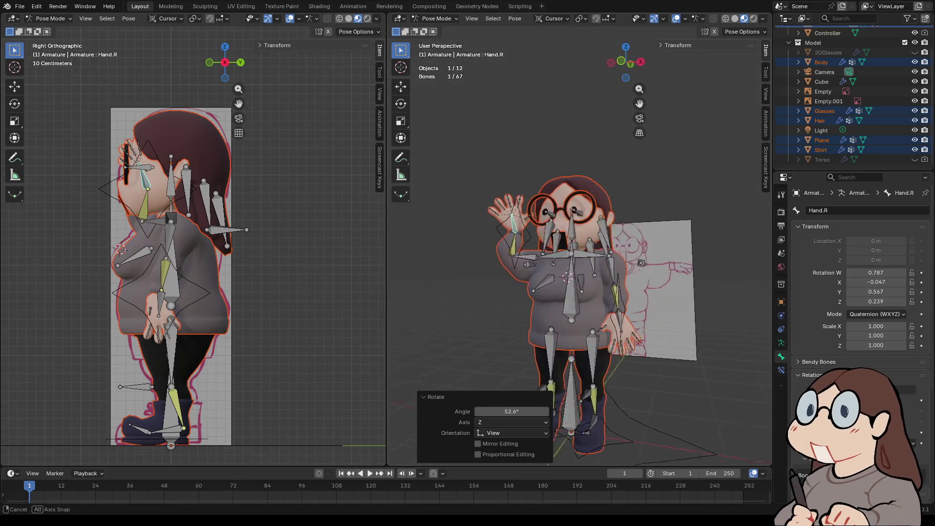
left_click(604, 353)
mouse_move(604, 353)
middle_mouse_down()
mouse_move(613, 292)
mouse_move(635, 260)
middle_mouse_up()
key("r")
key("Return")
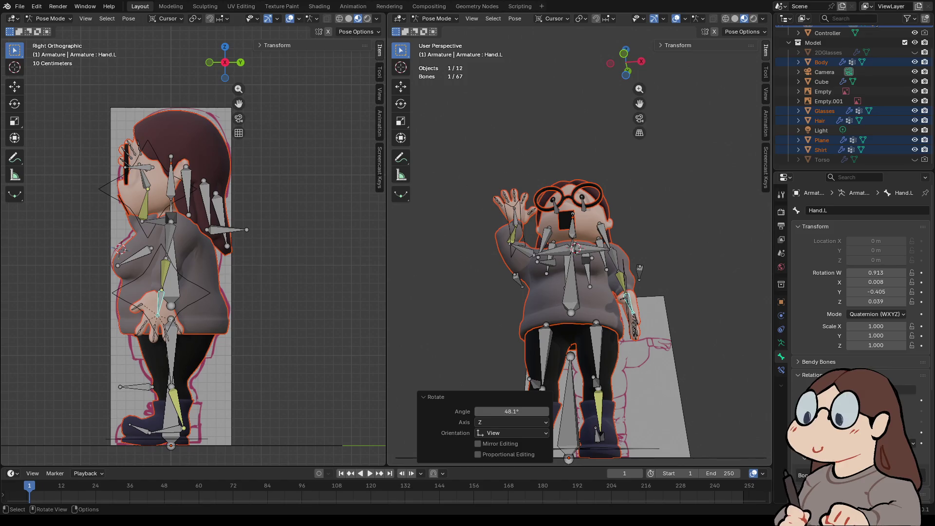
- Raise the Hand.IK.L control above the head for the wave
left_click(620, 280)
left_click(623, 292)
key("g")
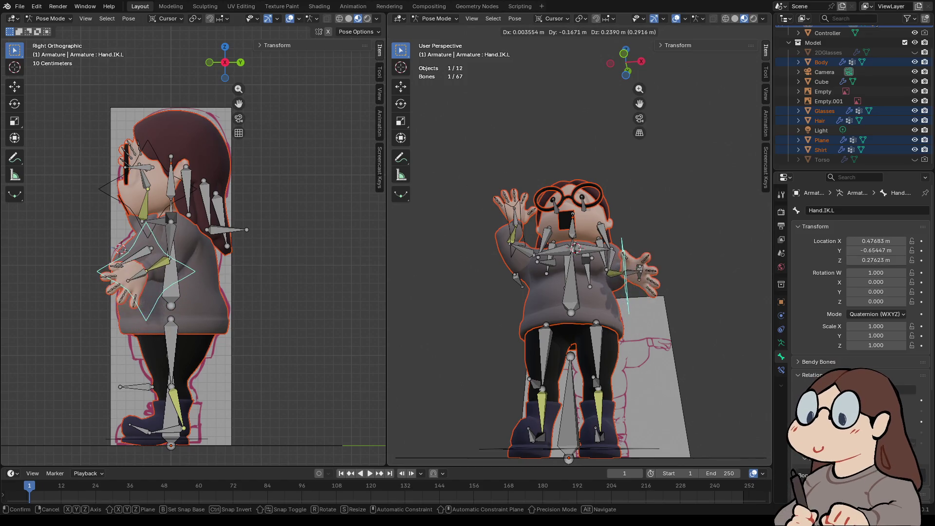
key("Return")
middle_click_drag(584, 292, 516, 294)
key("g")
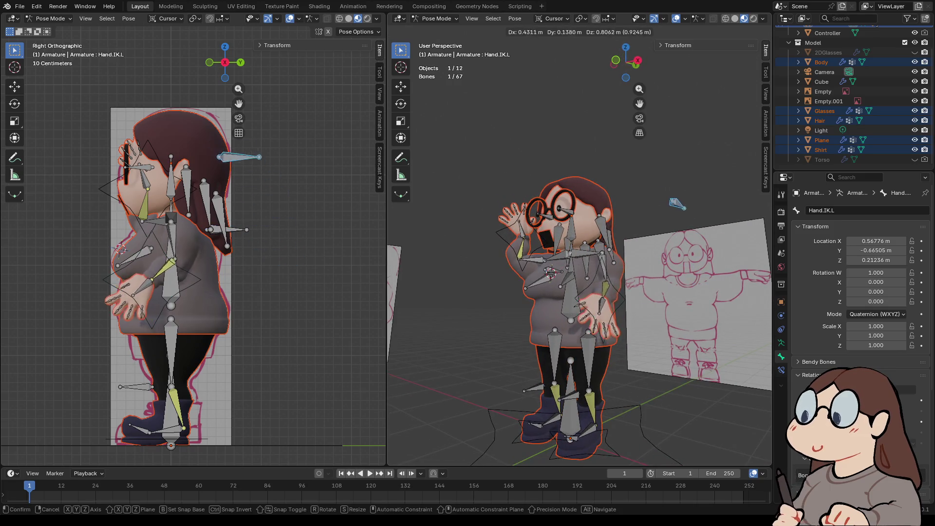
key("Return")
mouse_move(584, 292)
middle_mouse_down()
mouse_move(462, 293)
mouse_move(575, 292)
mouse_move(477, 302)
middle_mouse_up()
key("g")
key("Return")
middle_click_drag(584, 292, 506, 293)
key("g")
key("Return")
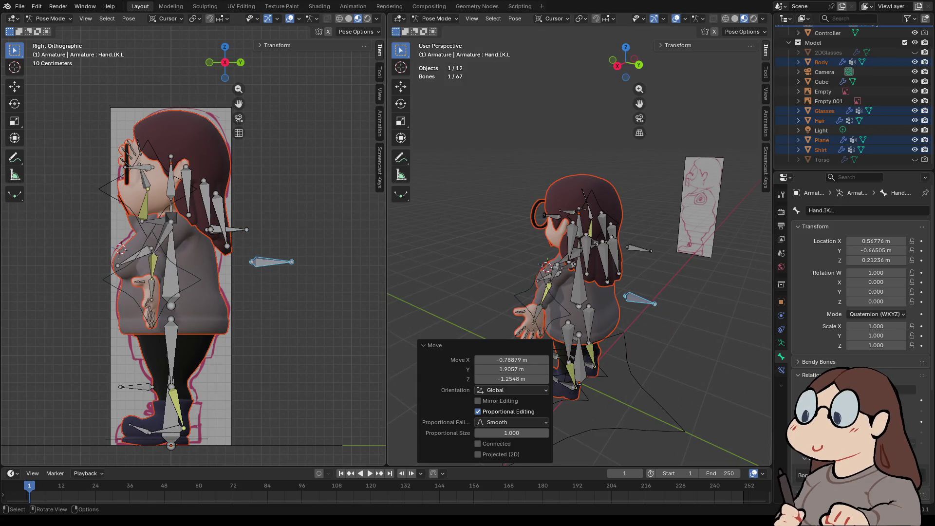
- Fine-tune the Hand.IK.L control's position near the head
scroll(239, 252, "down", 3)
middle_click_drag(584, 292, 525, 293)
key("g")
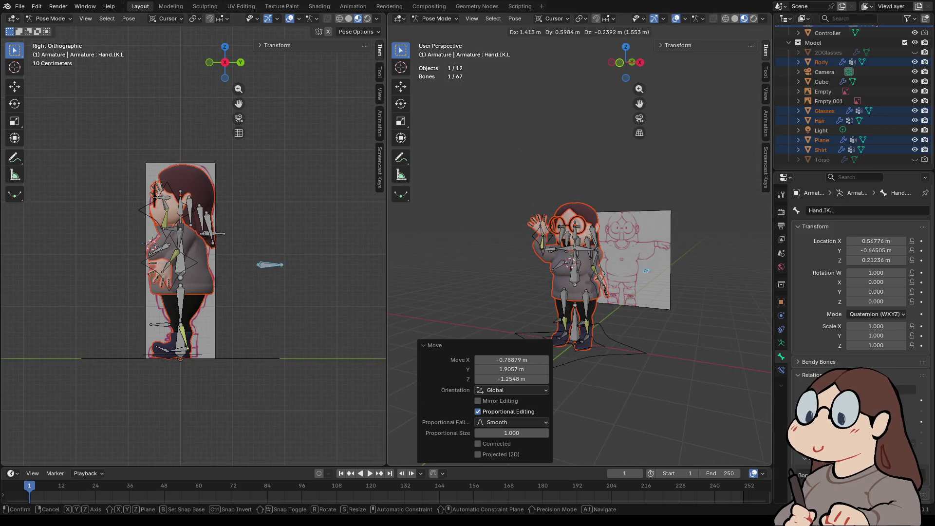
key("Return")
middle_click_drag(584, 292, 535, 292)
key("g")
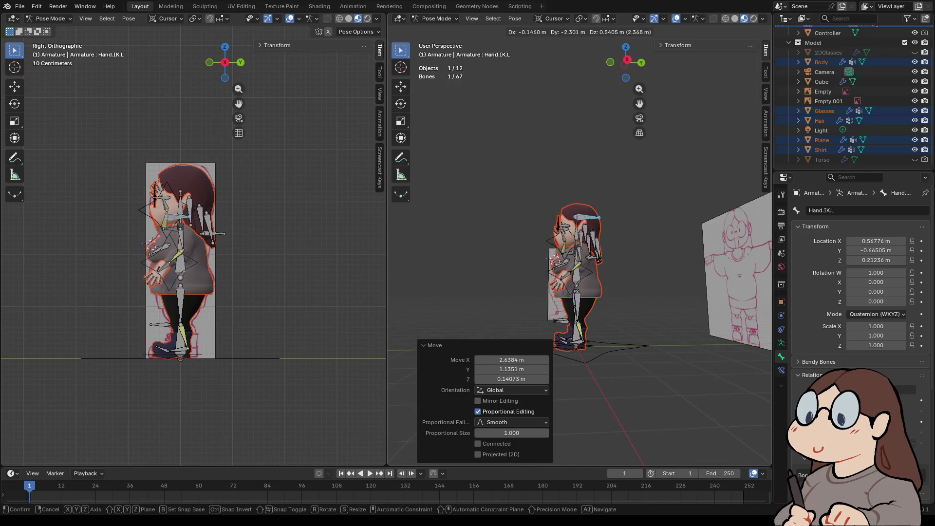
key("Return")
scroll(585, 292, "up", 5)
mouse_move(584, 292)
middle_mouse_down()
mouse_move(545, 292)
mouse_move(609, 292)
mouse_move(541, 292)
mouse_move(559, 293)
middle_mouse_up()
key("g")
key("Return")
- Lift the Foot.IK.R control to reposition the right foot
scroll(709, 244, "down", 5)
middle_click_drag(696, 244, 709, 245)
left_click(559, 364)
middle_click_drag(559, 364, 516, 364)
key("g")
key("Return")
mouse_move(681, 249)
middle_mouse_down()
mouse_move(707, 248)
mouse_move(706, 264)
middle_mouse_up()
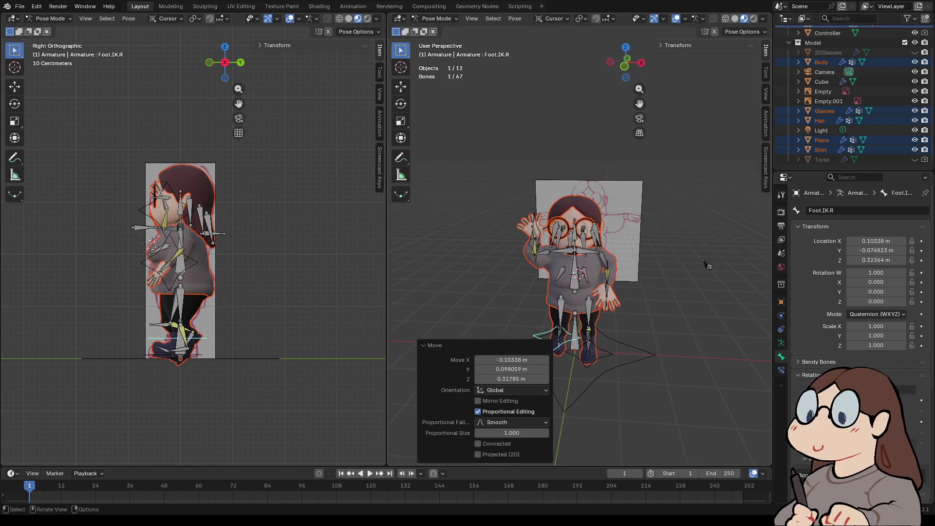
- Rotate the Foot.L bone 12.2° after abandoning a Z-axis foot IK rotation
key("ctrl+z")
key("ctrl+z")
key("r")
key("z")
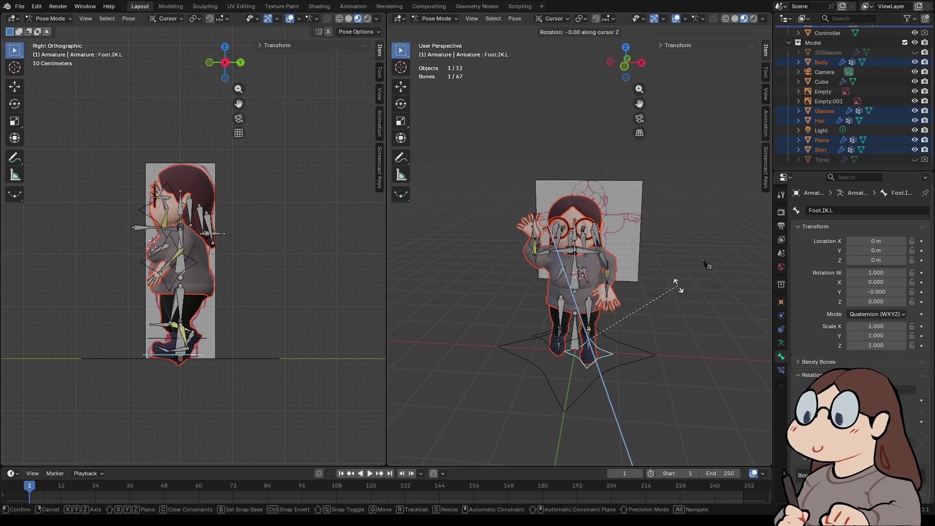
key("Escape")
key("ctrl+z")
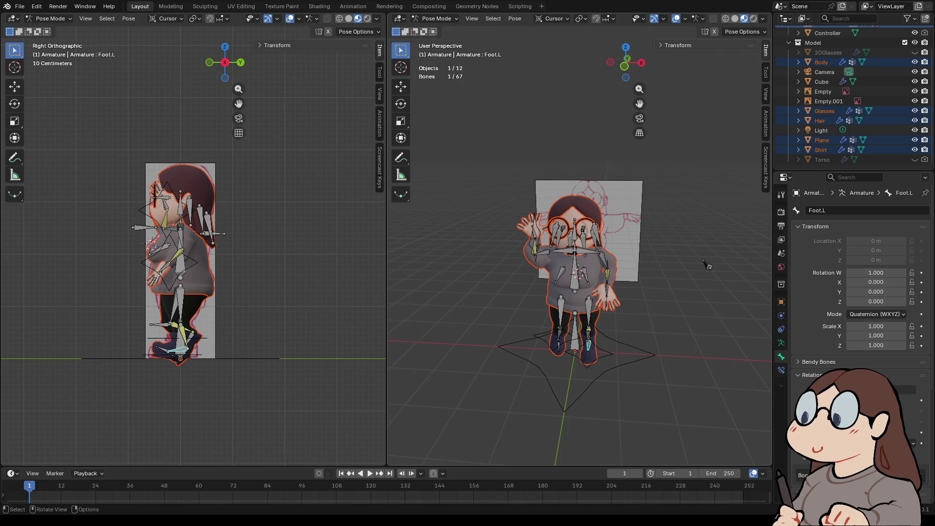
key("r")
left_click(651, 305)
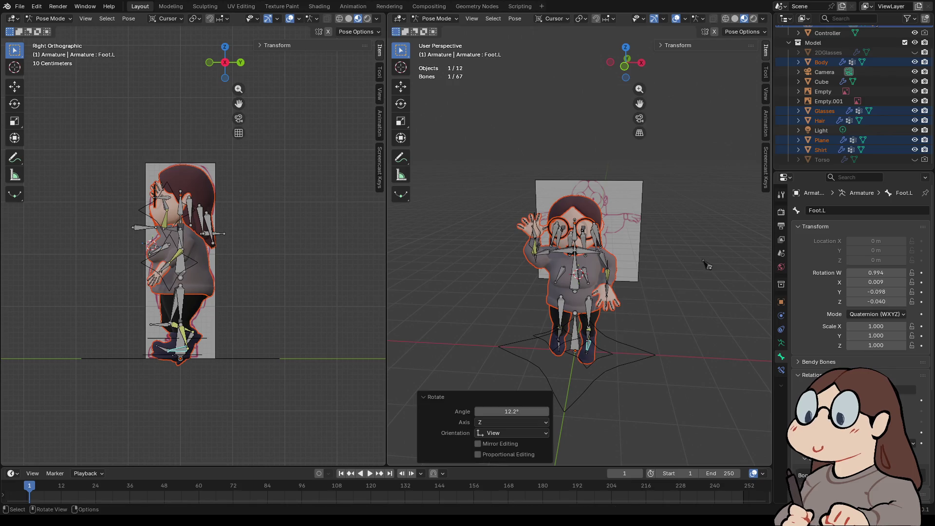
- Tilt the Head bone 37.3° and frame the head from the front
left_click(575, 229)
middle_click_drag(575, 229, 487, 232)
key("r")
left_click(633, 273)
middle_click_drag(633, 273, 735, 265)
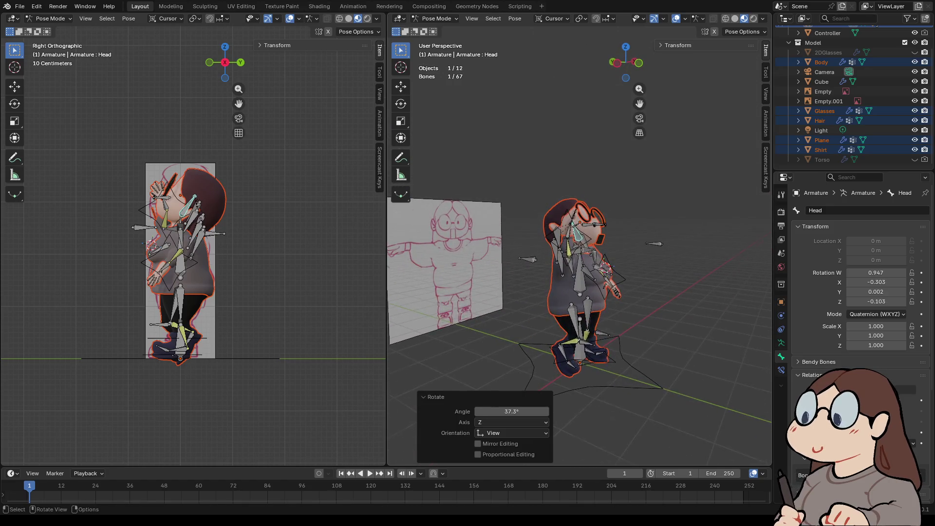
key("KP_Decimal")
mouse_move(584, 268)
middle_mouse_down()
mouse_move(399, 292)
mouse_move(736, 292)
mouse_move(745, 282)
middle_mouse_up()
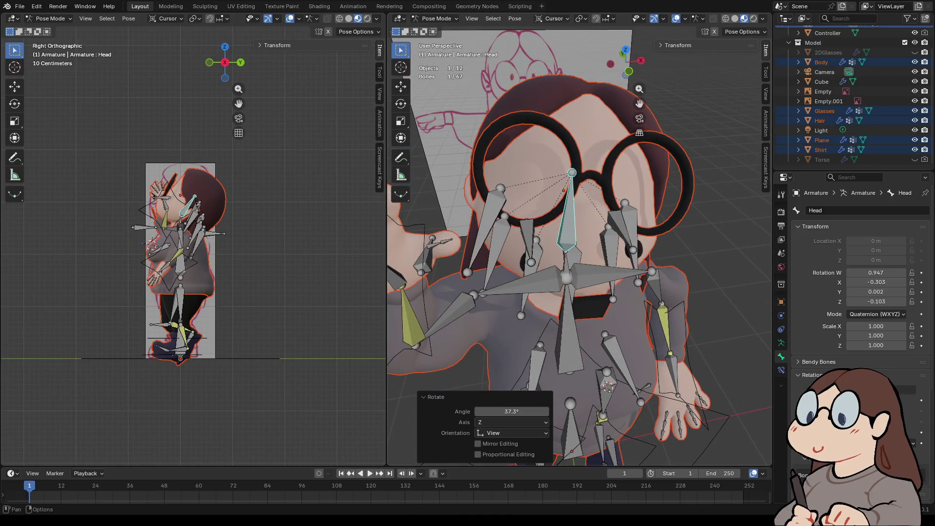
left_click(389, 6)
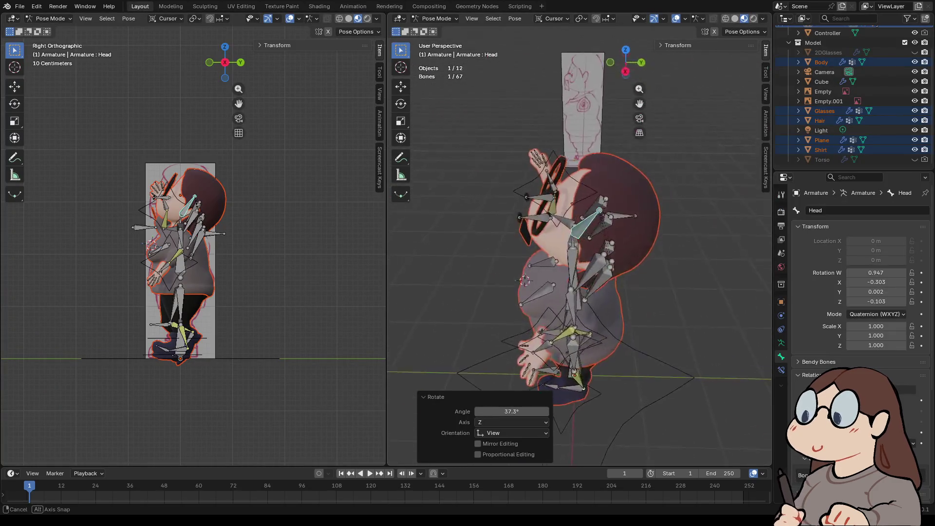
middle_click_drag(579, 292, 388, 292)
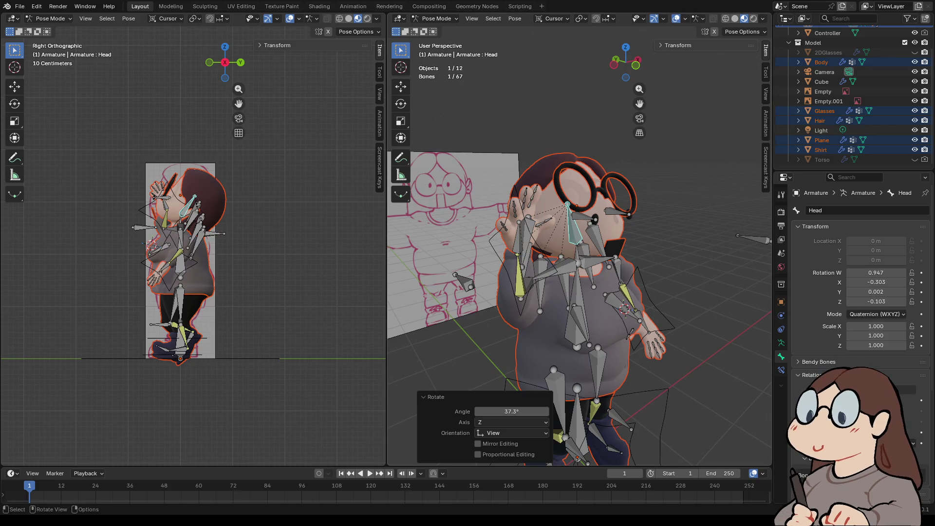
- Clear the armature's parent in Object Mode
key("alt+a")
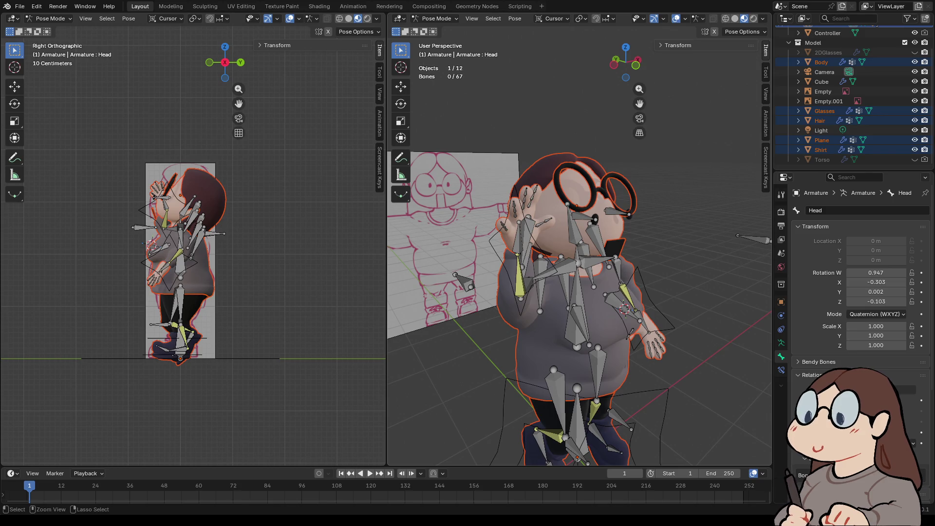
left_click(600, 246)
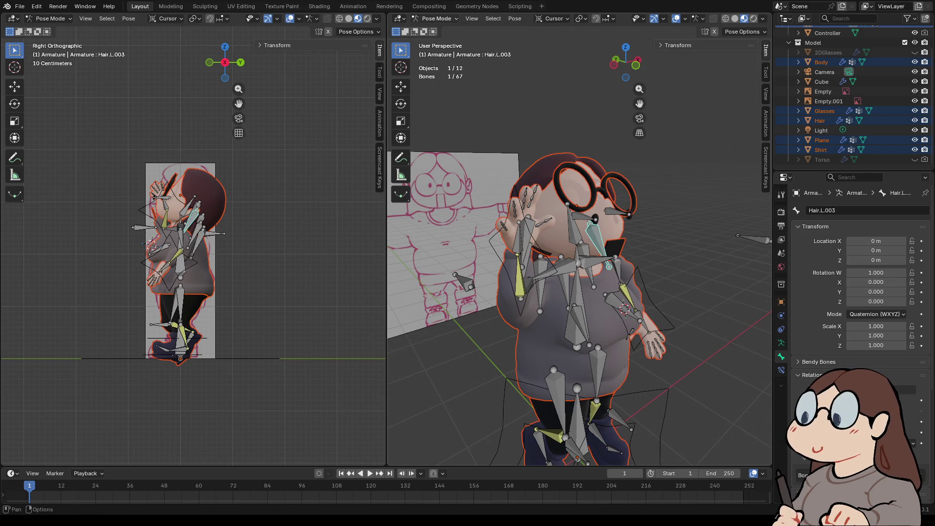
key("ctrl+Tab")
left_click(558, 232)
right_click(558, 232)
mouse_move(558, 232)
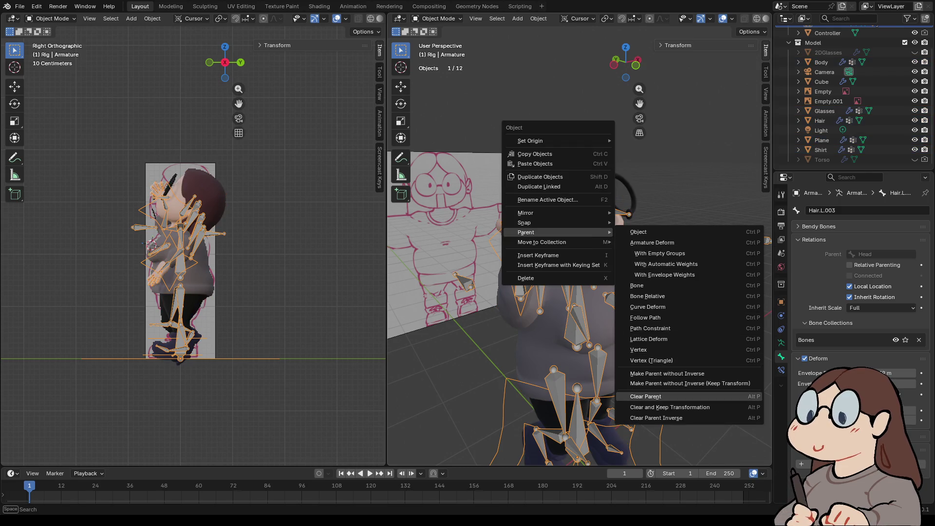
left_click(647, 396)
middle_click_drag(609, 292, 535, 296)
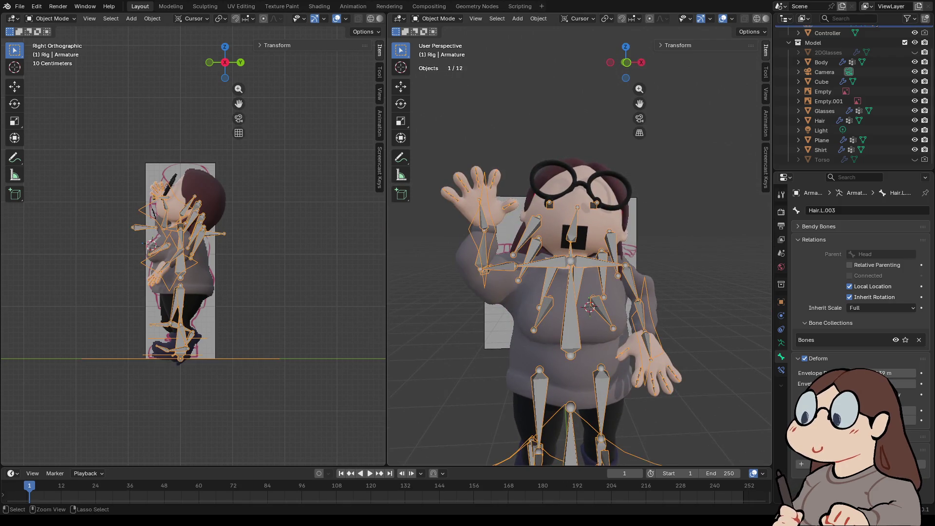
- Enter Pose Mode and return the viewport to Material Preview shading
left_click(436, 19)
left_click(439, 51)
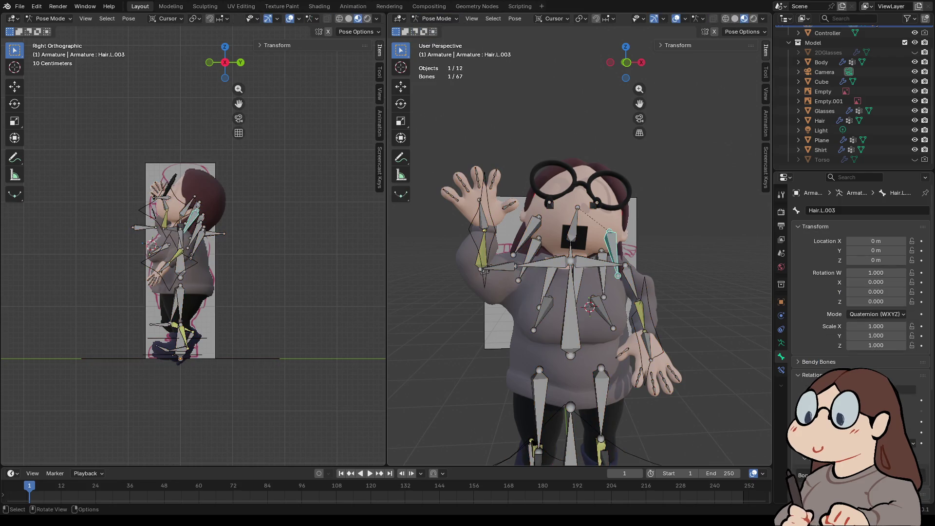
key("z")
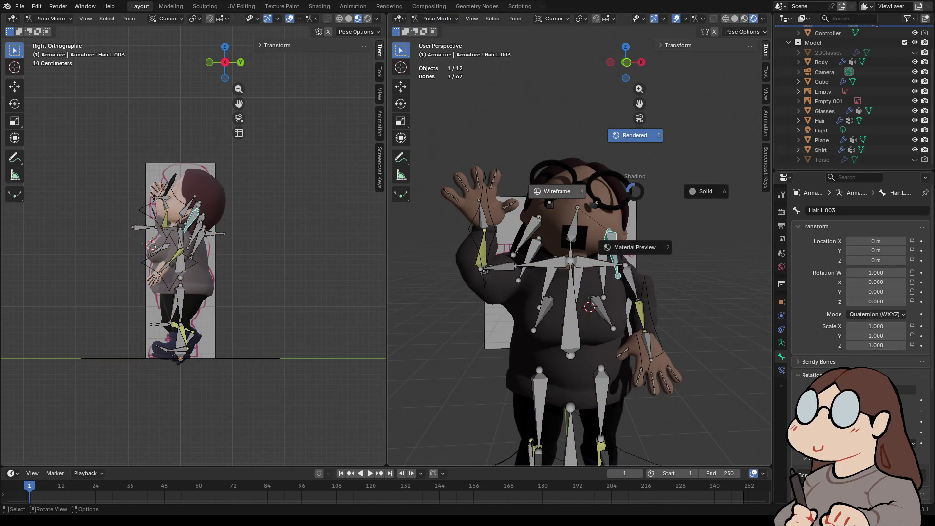
left_click(703, 192)
key("z")
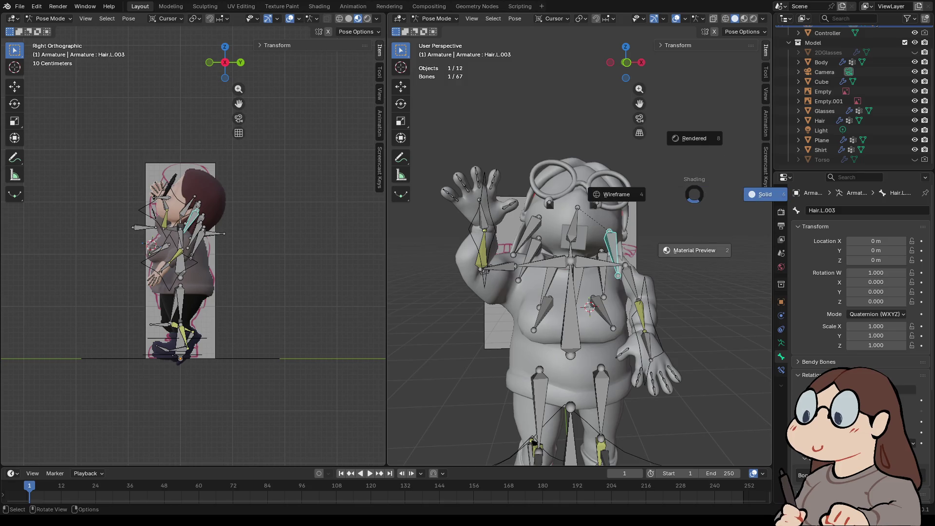
key("2")
- Select all bones, clear all their transforms, and return to Object Mode
key("a")
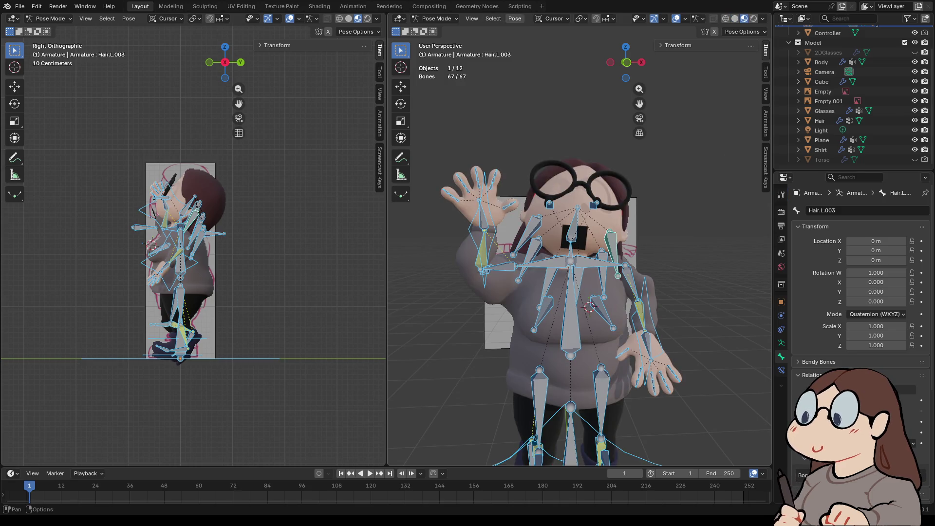
left_click(515, 18)
mouse_move(541, 40)
left_click(635, 39)
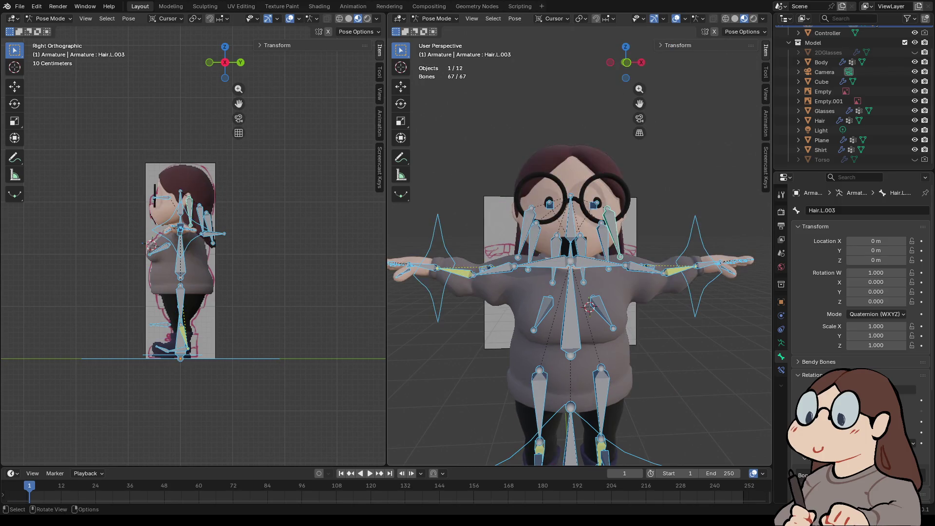
left_click(435, 19)
left_click(441, 30)
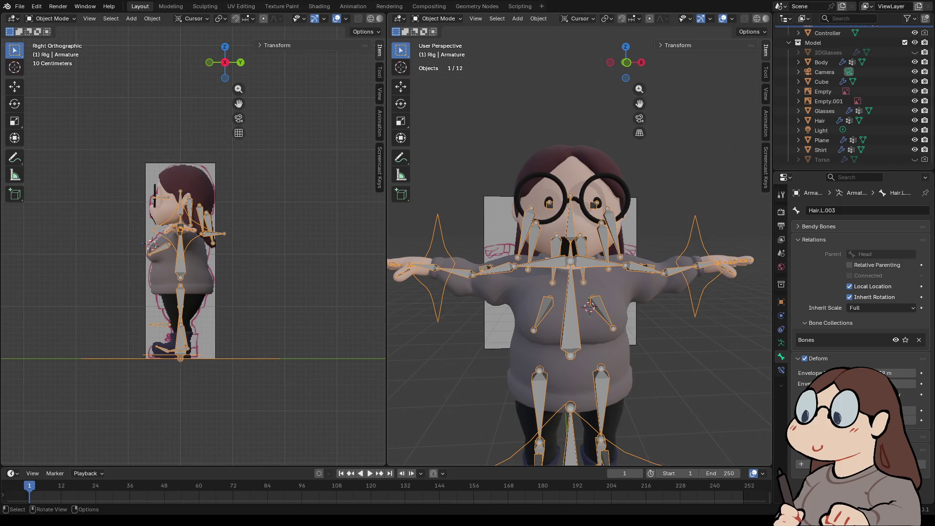
- Select all objects, clear their parents, and deselect everything
key("a")
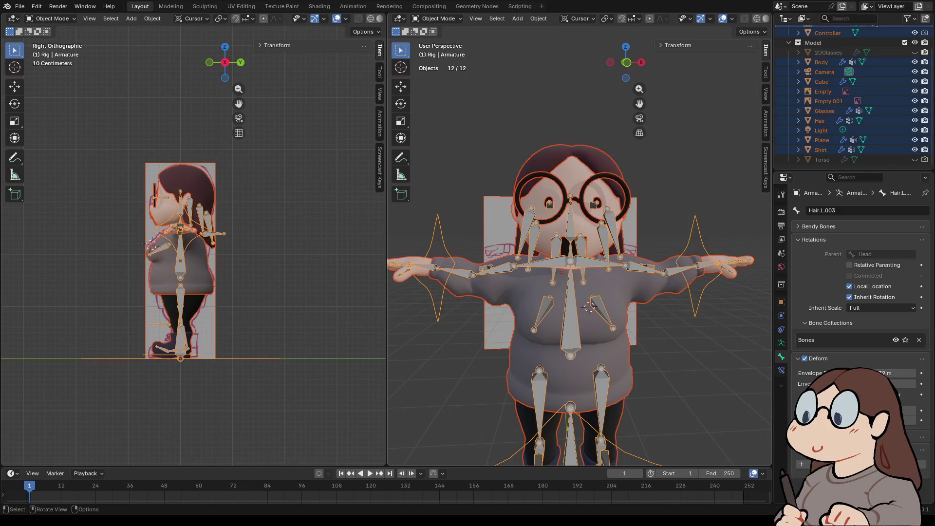
right_click(550, 221)
mouse_move(550, 220)
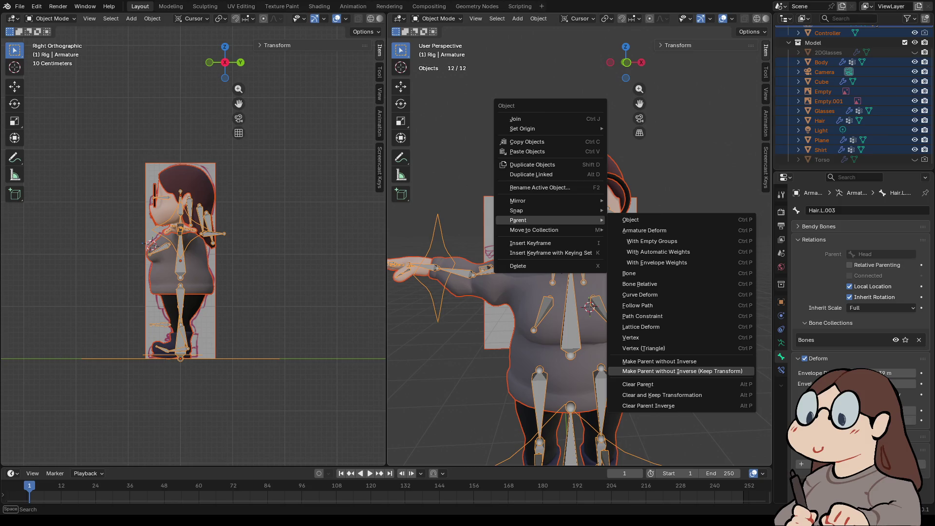
left_click(638, 385)
key("alt+a")
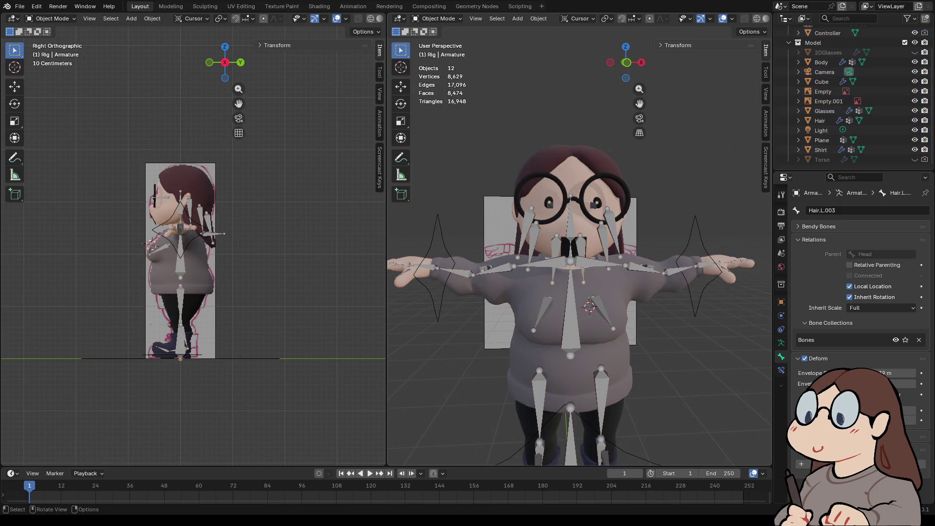
- Select the armature and put it into Edit Mode
left_click(436, 19)
key("Escape")
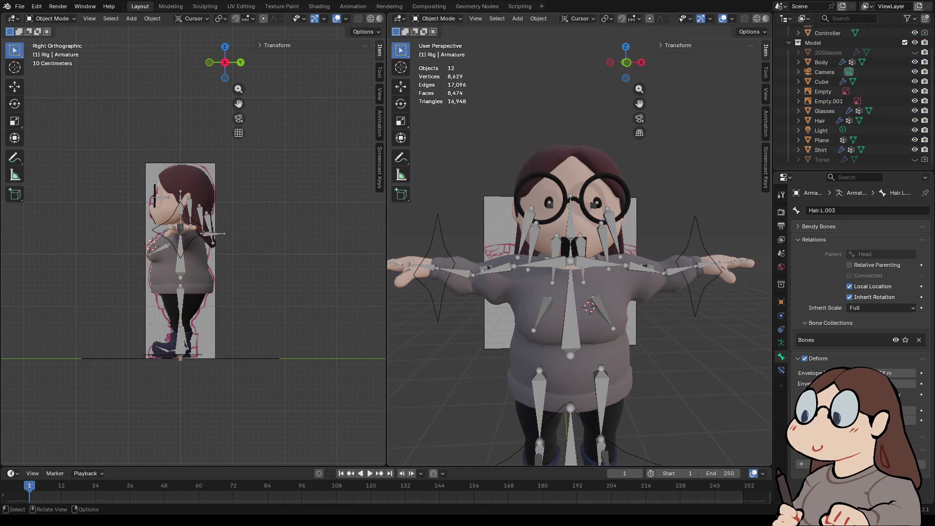
left_click(570, 311)
left_click(436, 18)
left_click(436, 39)
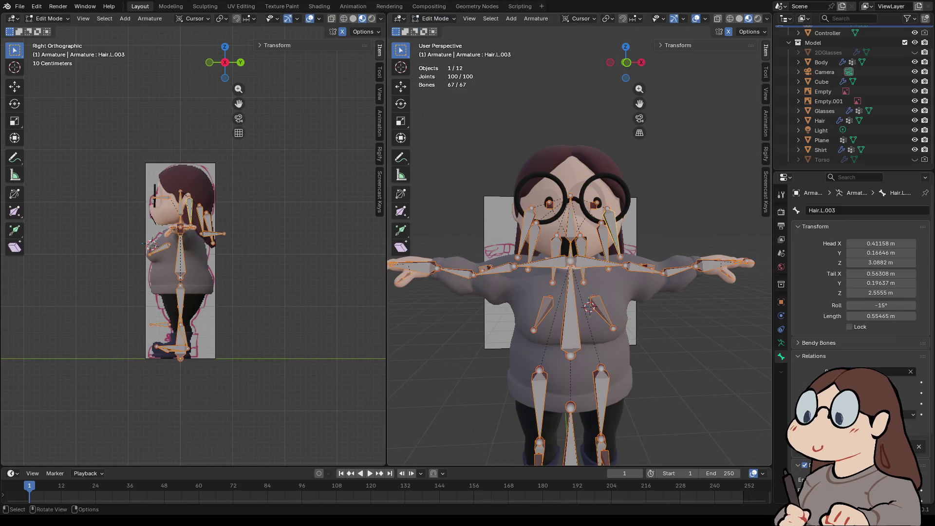
- Switch the armature to Pose Mode and grab the Hand.IK.L controller
left_click(437, 19)
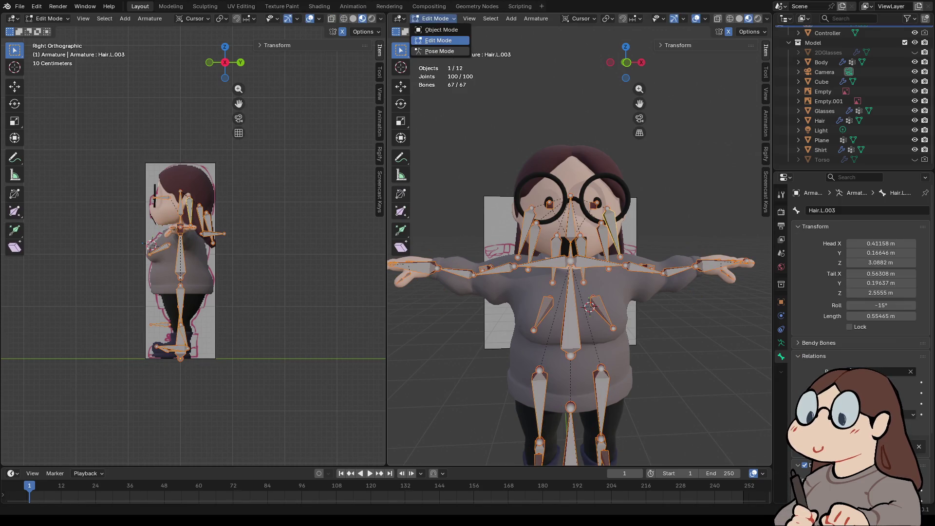
left_click(436, 49)
key("g")
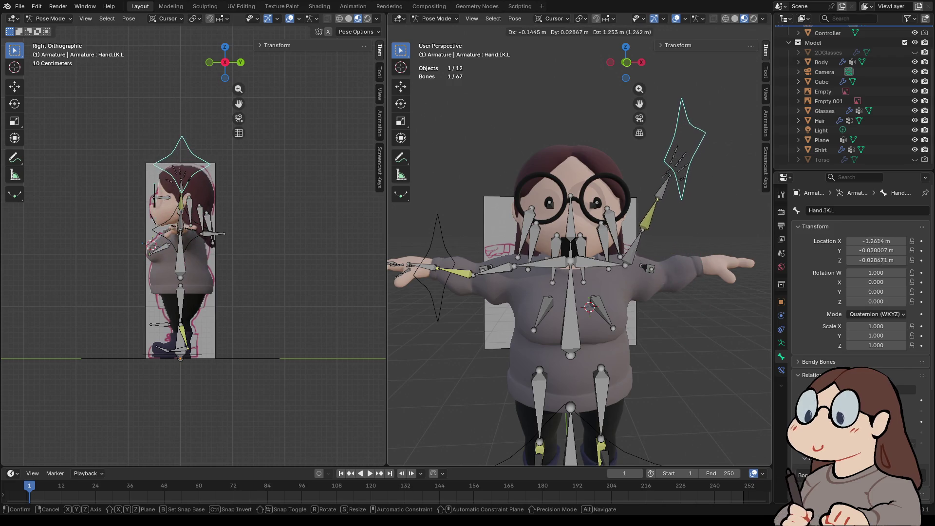
- Cancel the Hand.IK.L move and inspect Arm.L.002's IK constraint settings
key("Escape")
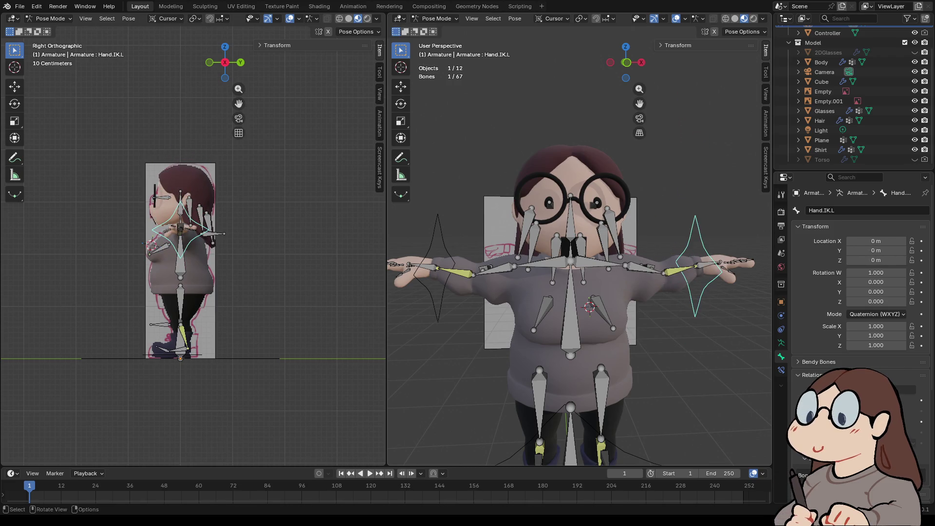
left_click(679, 269)
left_click(781, 370)
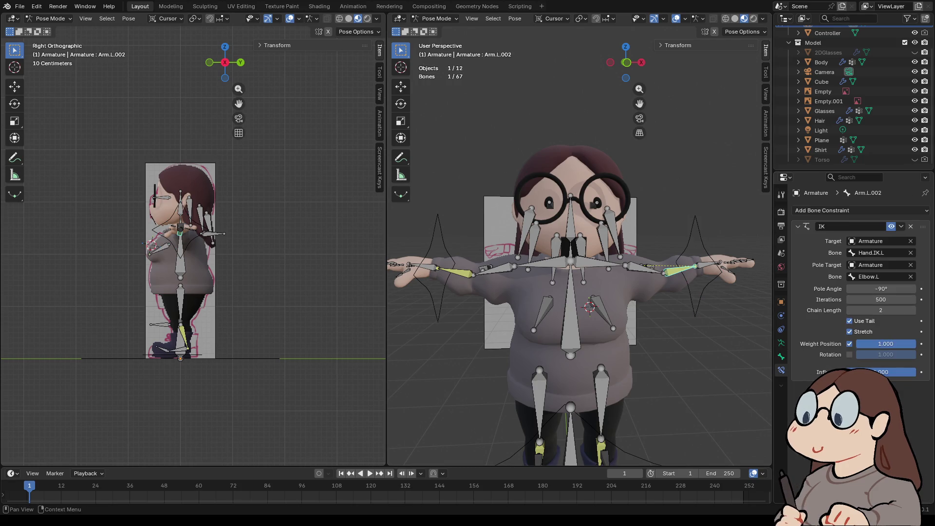
left_click(695, 265)
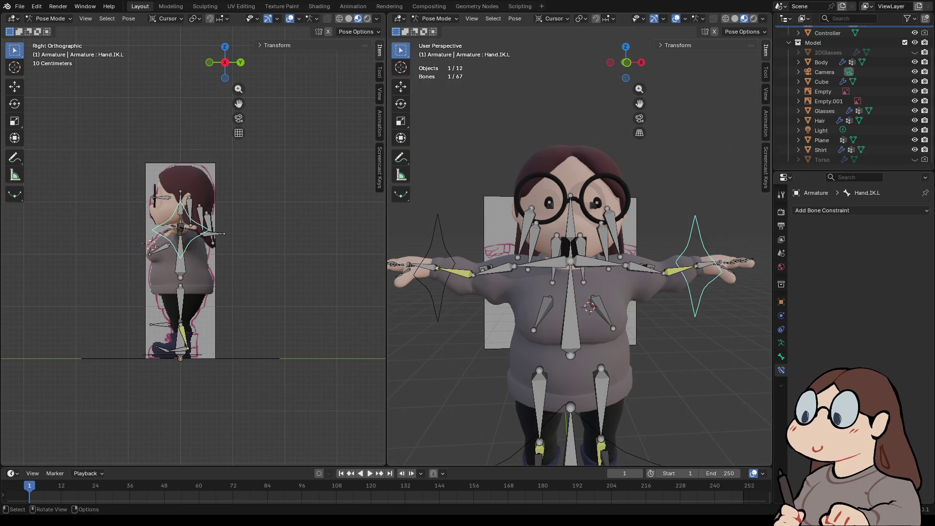
key("g")
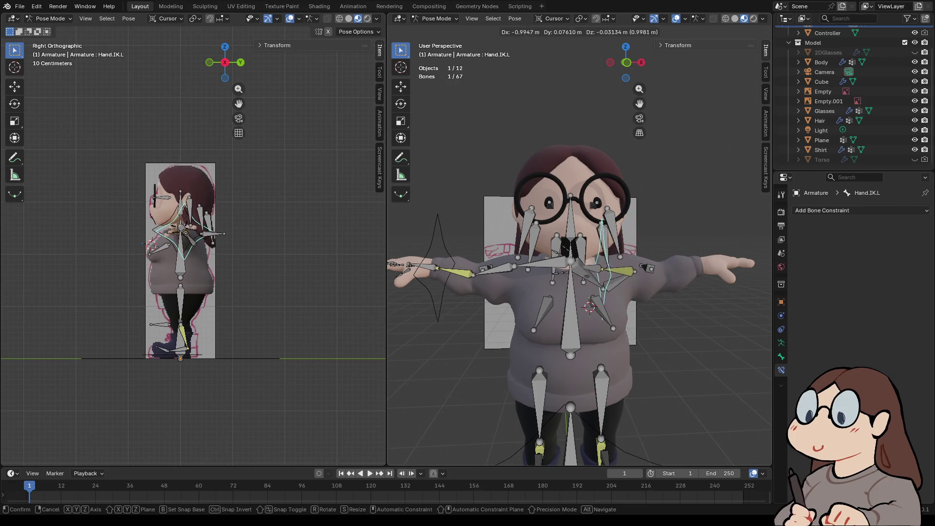
key("Escape")
left_click(682, 269)
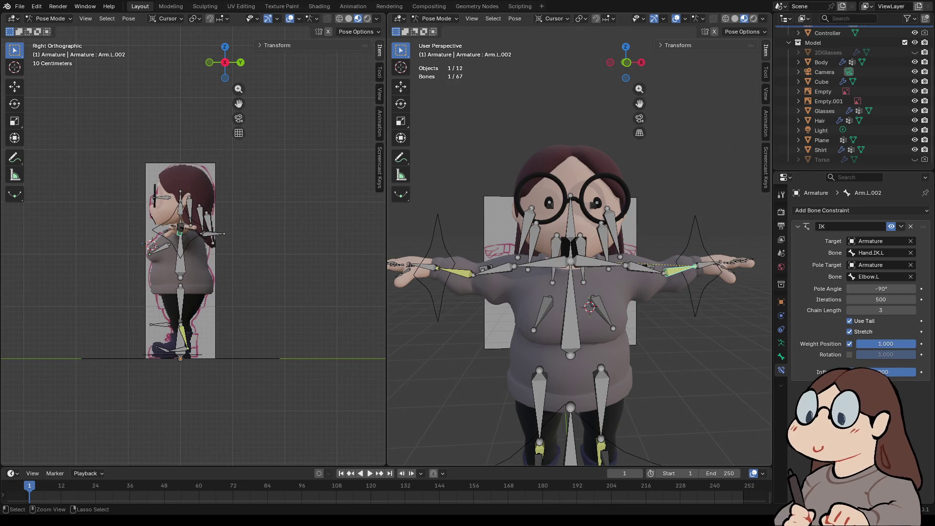
- Hide the Rig collection in the Outliner, leaving only the character mesh visible
mouse_move(580, 243)
middle_mouse_down()
mouse_move(582, 321)
mouse_move(582, 258)
mouse_move(726, 270)
mouse_move(769, 263)
mouse_move(439, 265)
mouse_move(608, 268)
middle_mouse_up()
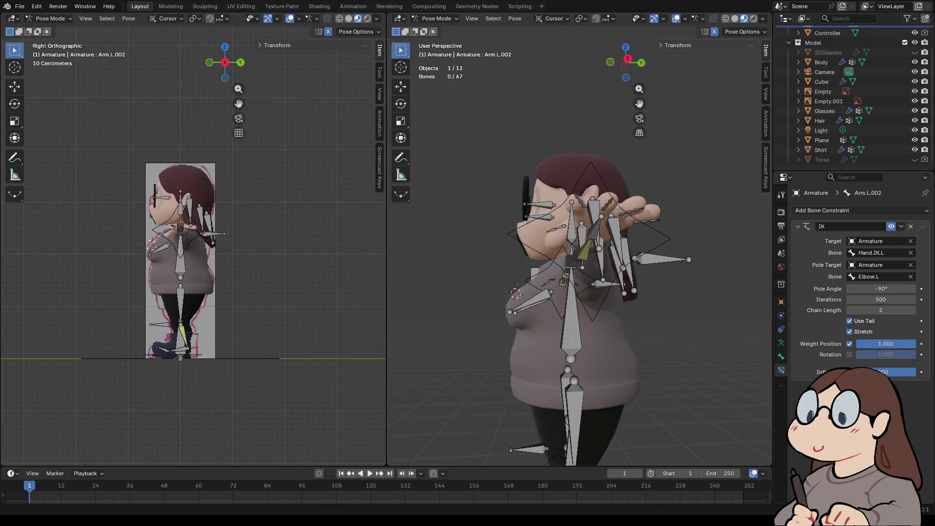
mouse_move(608, 268)
middle_mouse_down()
mouse_move(706, 267)
mouse_move(584, 270)
mouse_move(580, 254)
mouse_move(682, 266)
mouse_move(647, 263)
mouse_move(647, 243)
mouse_move(633, 243)
mouse_move(647, 248)
mouse_move(599, 263)
mouse_move(599, 292)
mouse_move(652, 270)
mouse_move(652, 258)
mouse_move(760, 263)
mouse_move(779, 244)
middle_mouse_up()
mouse_move(579, 243)
middle_mouse_down()
mouse_move(749, 246)
mouse_move(761, 256)
mouse_move(740, 292)
mouse_move(730, 273)
mouse_move(771, 262)
mouse_move(404, 261)
mouse_move(419, 260)
middle_mouse_up()
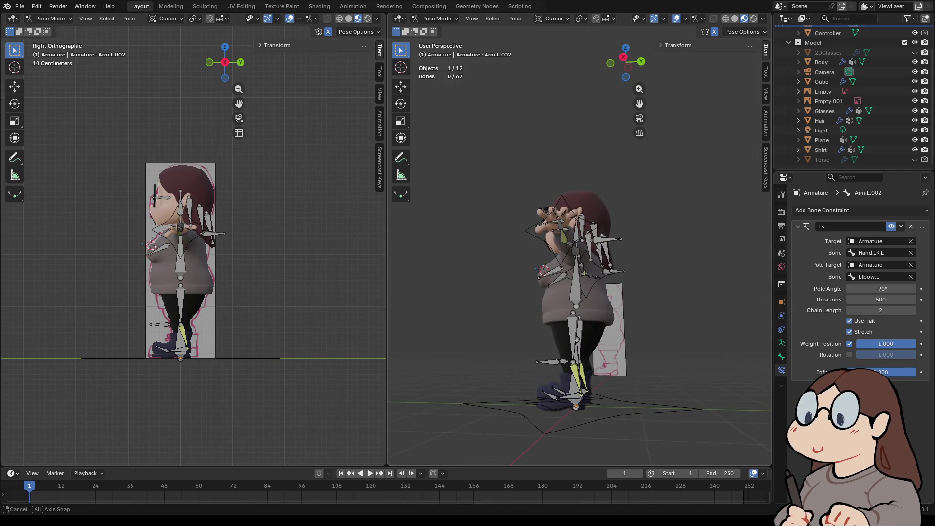
middle_click_drag(419, 261, 508, 261)
scroll(579, 263, "up", 5)
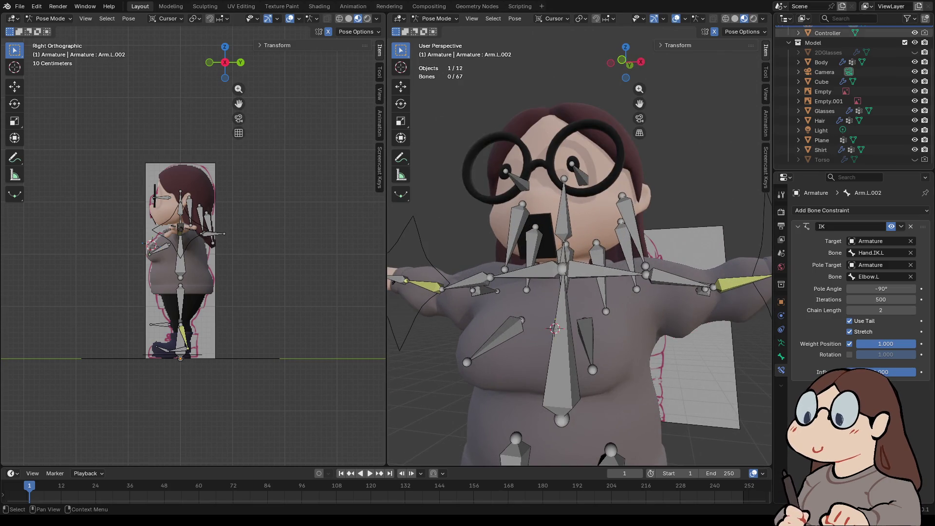
scroll(852, 73, "up", 3)
left_click(914, 41)
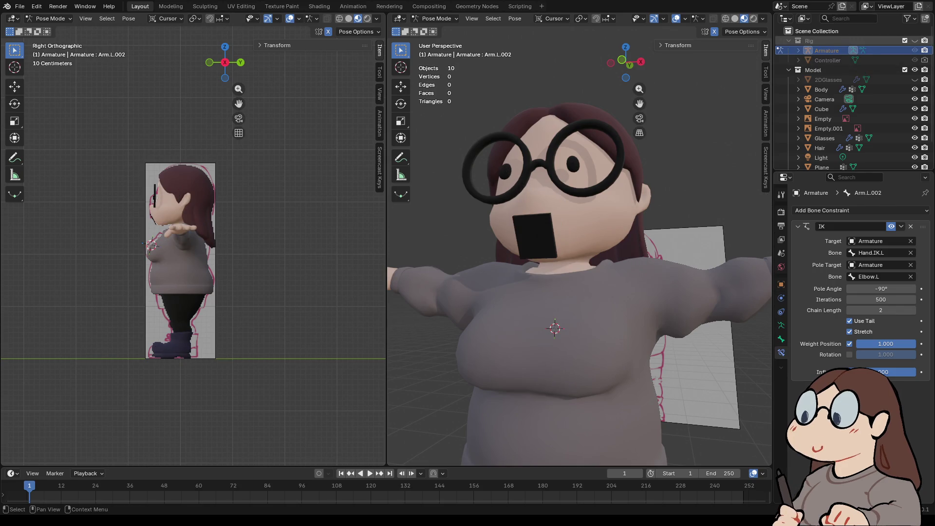
- Return to Object Mode and save the file as VTUBE_PRACTICE3.blend
left_click(435, 18)
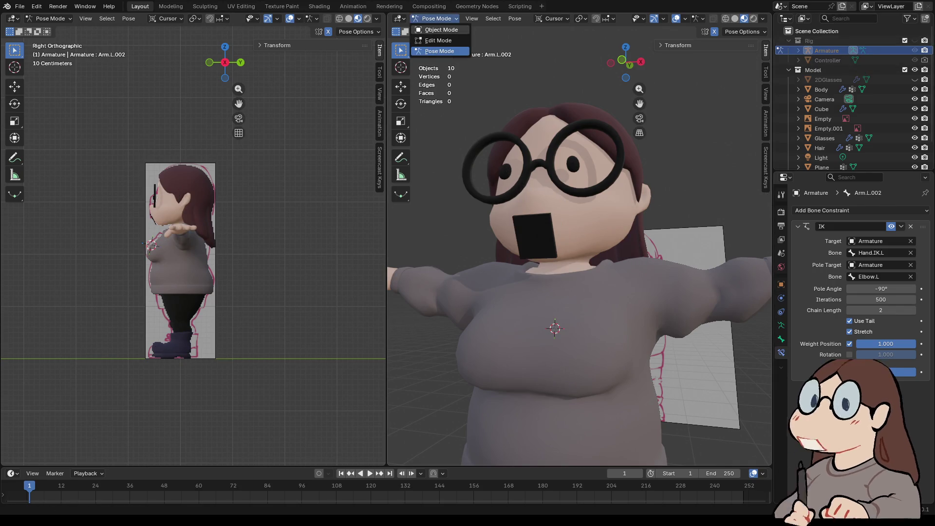
left_click(434, 29)
left_click(20, 6)
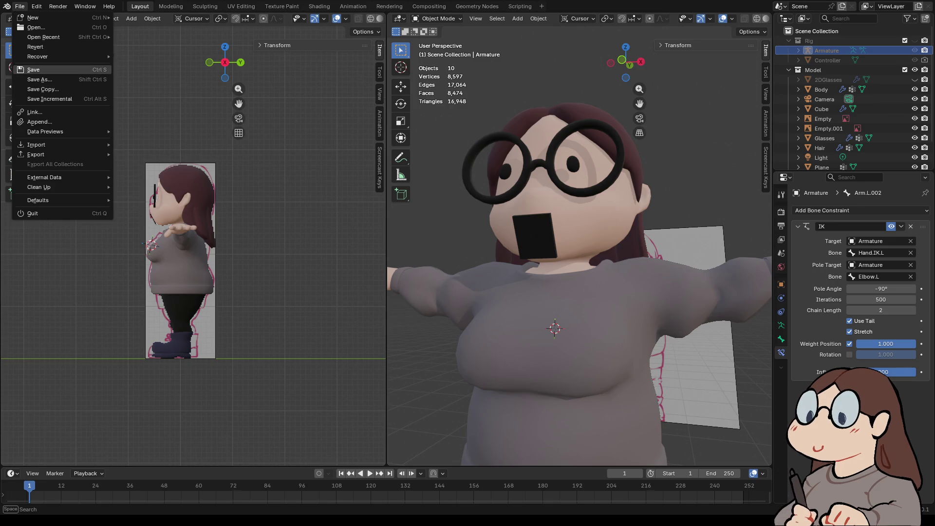
left_click(33, 70)
- Select the Shirt object and switch to the Texture Paint workspace
left_click(181, 263)
mouse_move(560, 292)
middle_mouse_down()
mouse_move(536, 293)
mouse_move(575, 297)
middle_mouse_up()
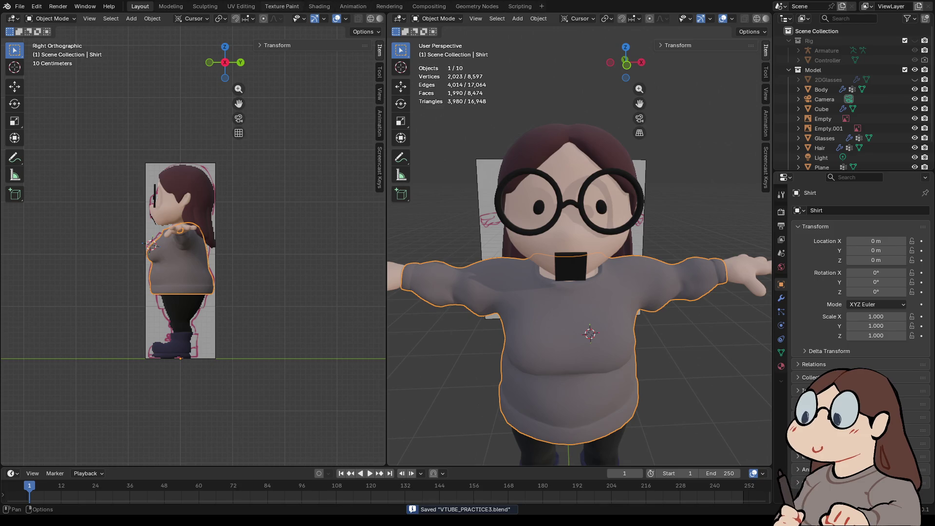
left_click(281, 6)
scroll(522, 282, "down", 5)
scroll(219, 240, "down", 5)
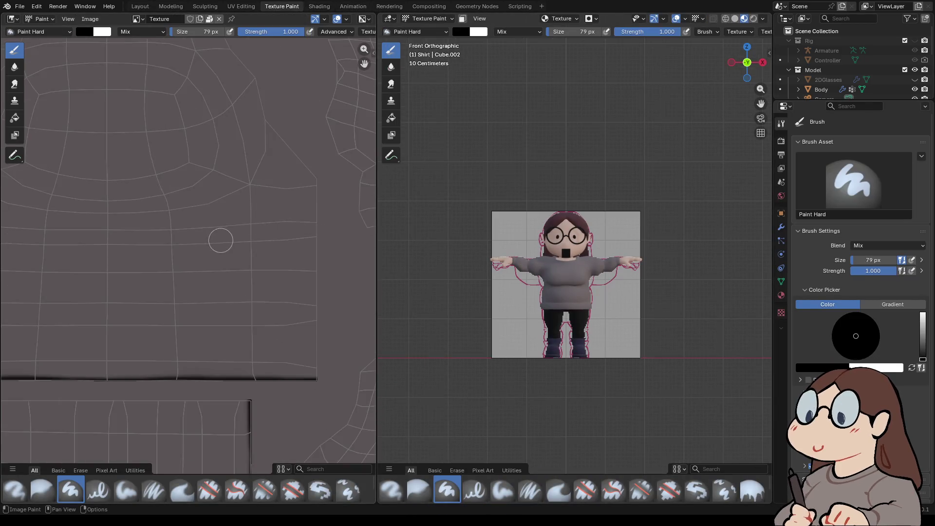
- Paint a test stroke along the shirt neckline, then undo it
scroll(582, 319, "up", 6)
scroll(582, 319, "up", 3)
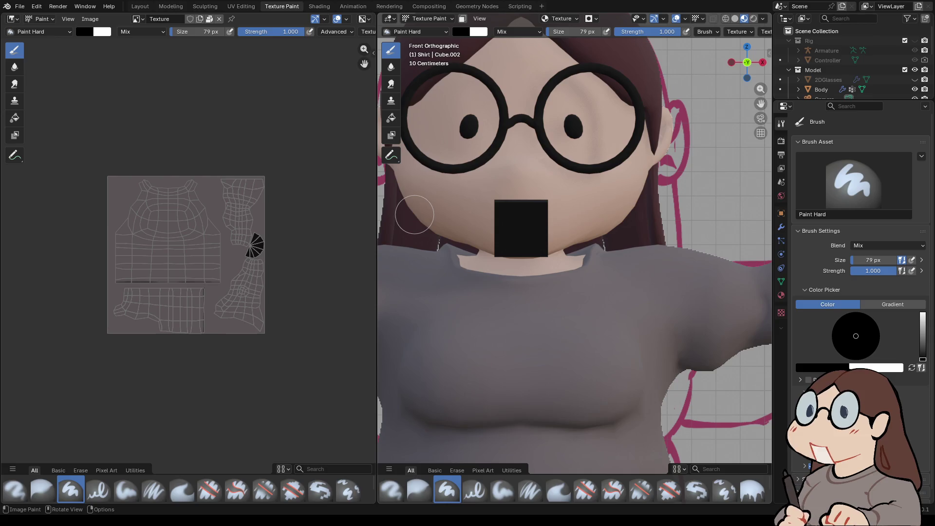
left_click_drag(494, 275, 542, 269)
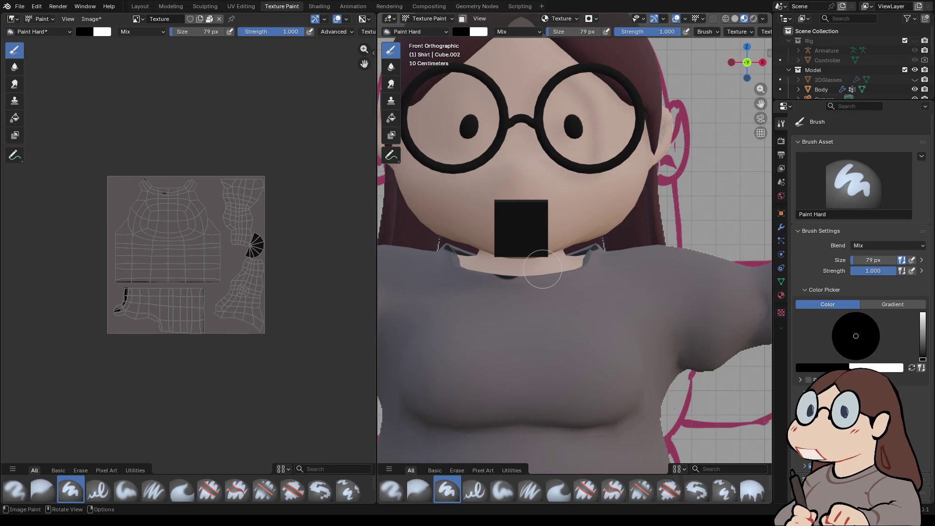
key("ctrl+z")
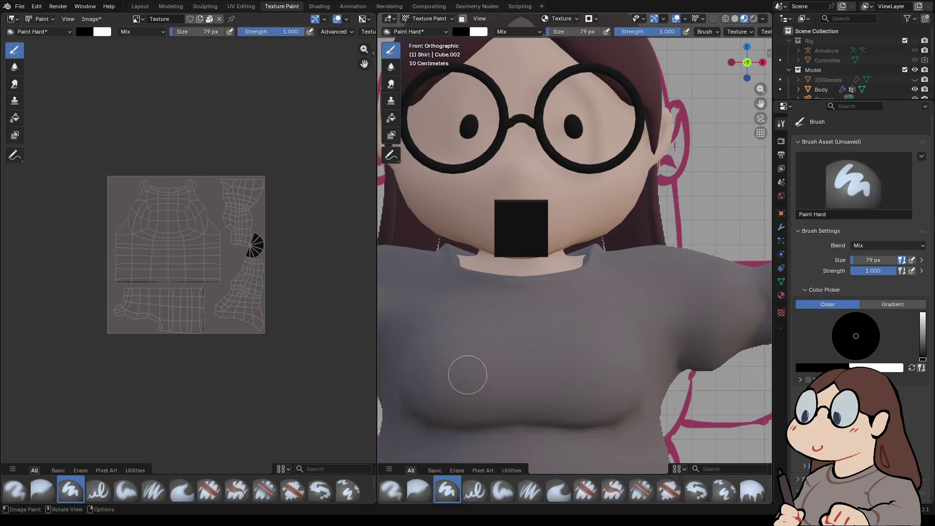
- Set the brush size to 30 px, paint letters and a black band, undoing each
left_click(574, 32)
type("30")
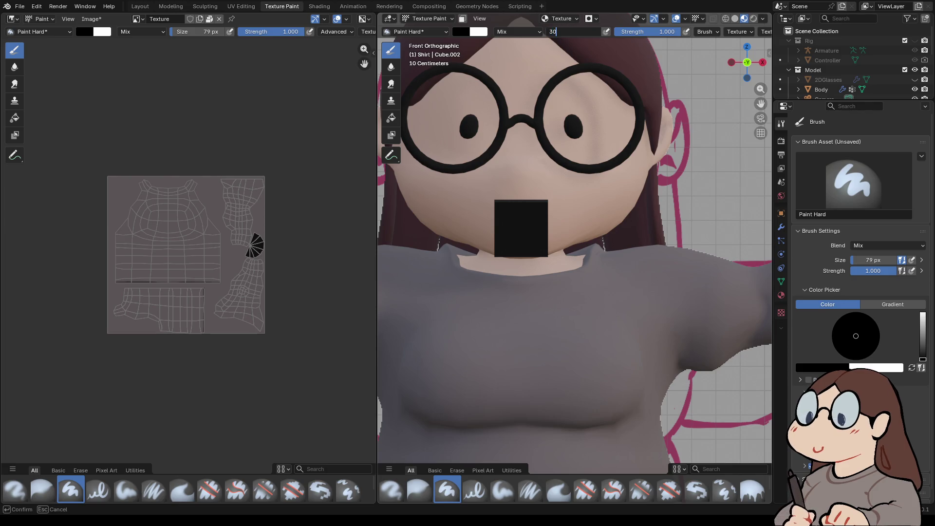
key("Return")
mouse_move(450, 346)
left_mouse_down()
mouse_move(462, 324)
mouse_move(468, 349)
mouse_move(497, 336)
mouse_move(520, 355)
mouse_move(532, 335)
mouse_move(565, 348)
mouse_move(596, 343)
left_mouse_up()
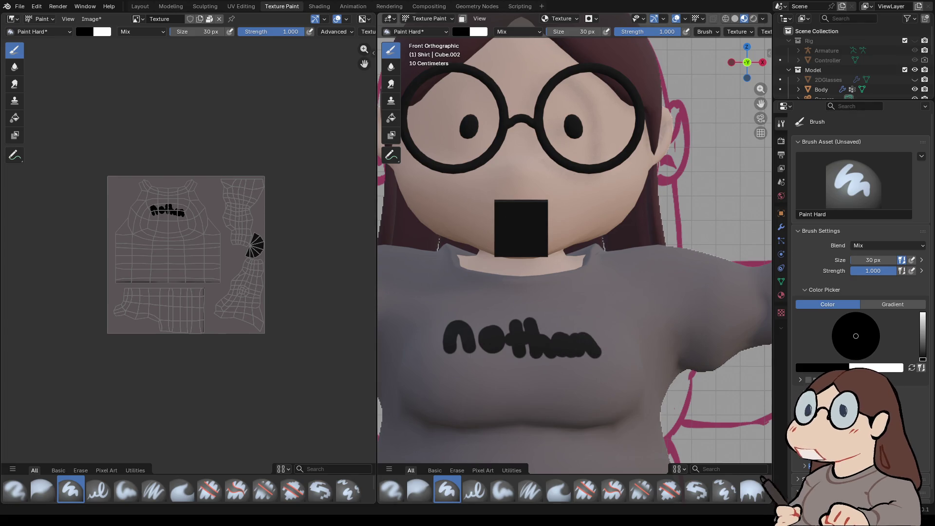
key("ctrl+z")
key("ctrl+z")
key("ctrl+z")
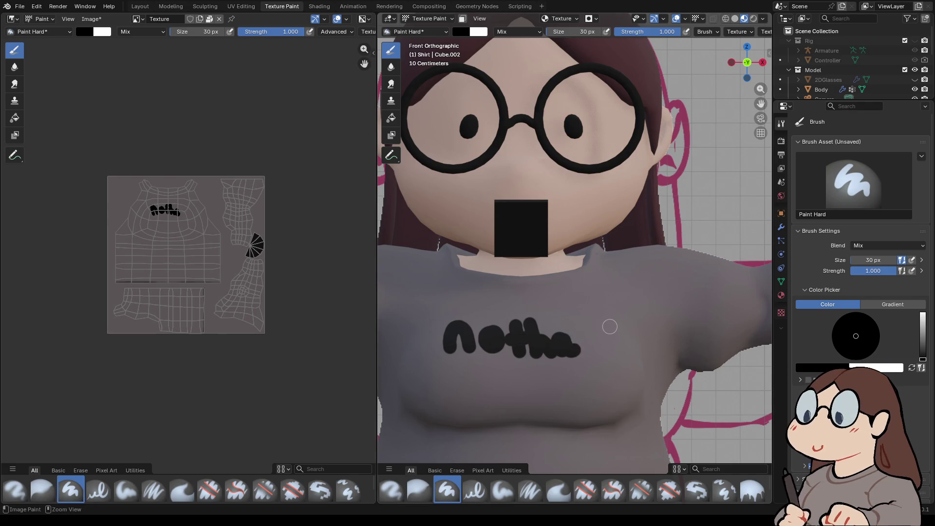
key("ctrl+z")
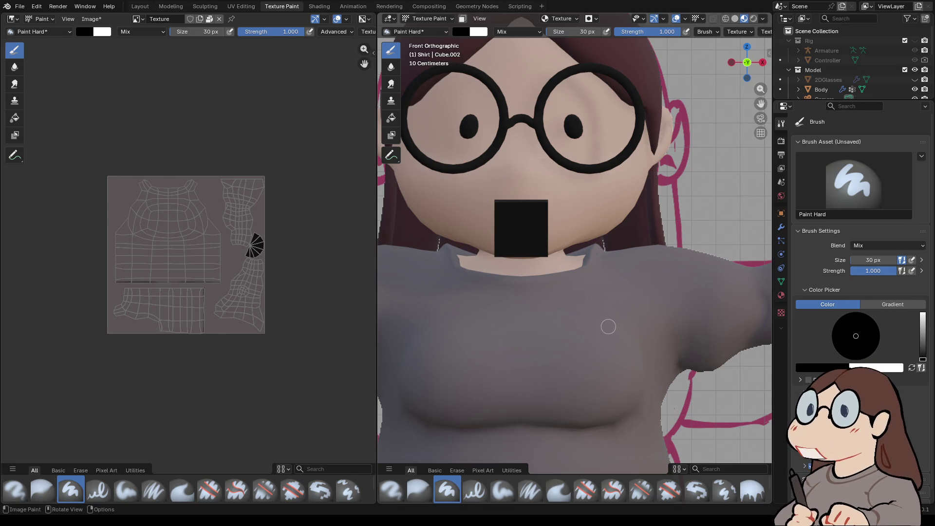
mouse_move(455, 328)
left_mouse_down()
mouse_move(450, 357)
mouse_move(632, 363)
mouse_move(581, 326)
mouse_move(467, 344)
mouse_move(604, 343)
mouse_move(634, 317)
left_mouse_up()
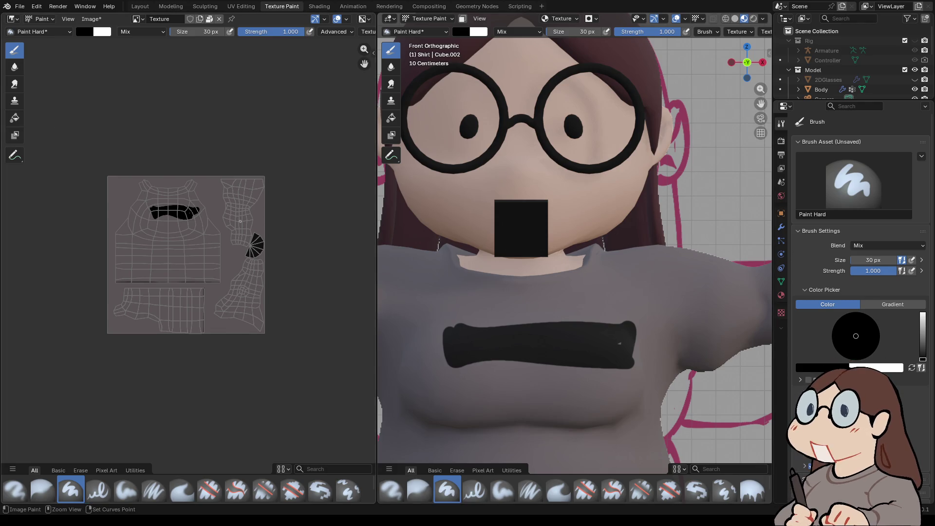
key("ctrl+z")
left_click(91, 19)
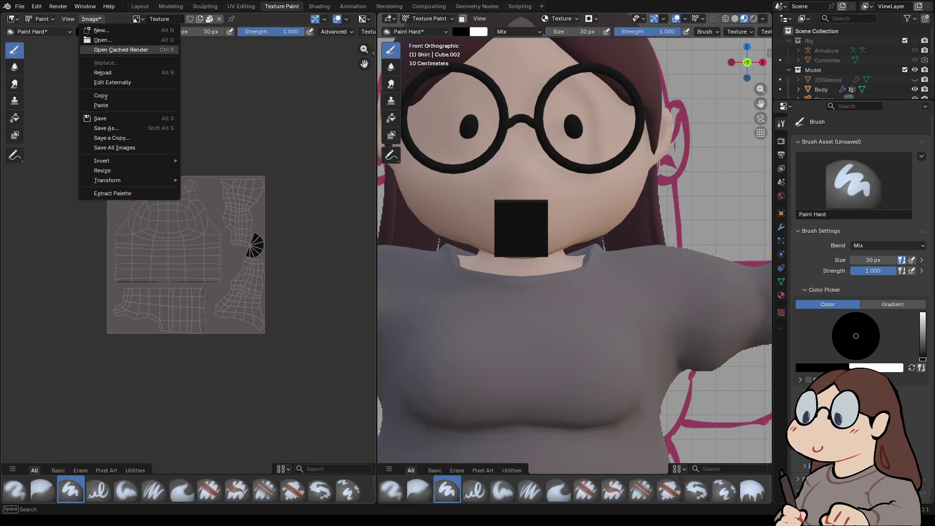
- Save the shirt texture as Texture.png and attempt Edit Externally
left_click(99, 118)
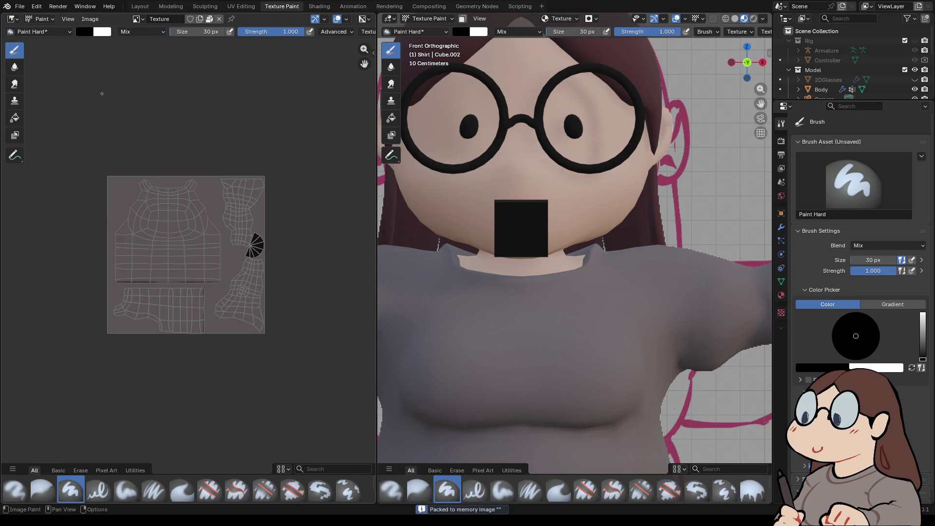
left_click(90, 19)
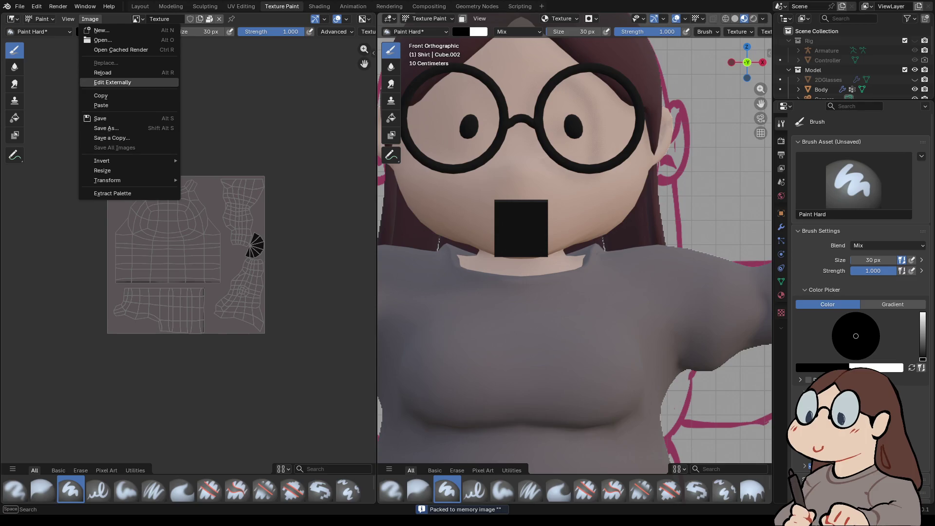
left_click(112, 82)
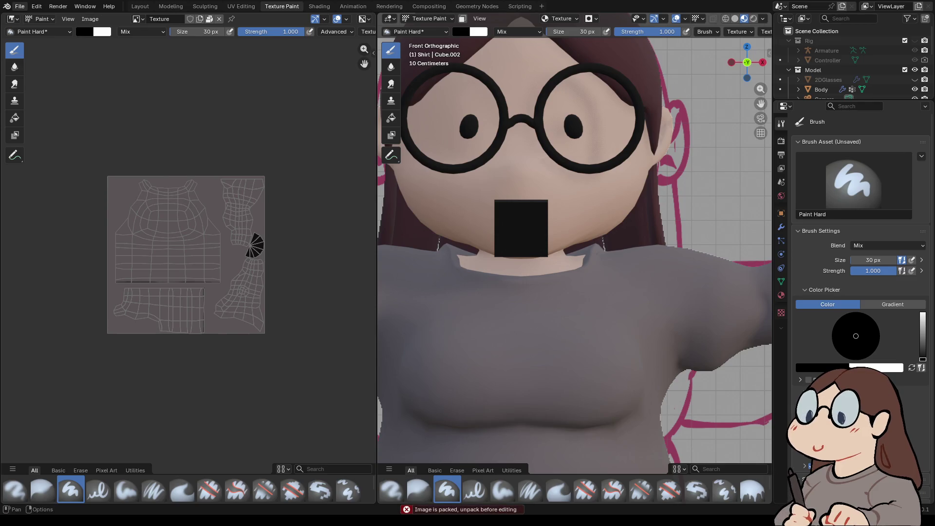
- Unpack resources to the current directory, then retry editing the texture externally
left_click(20, 6)
mouse_move(44, 177)
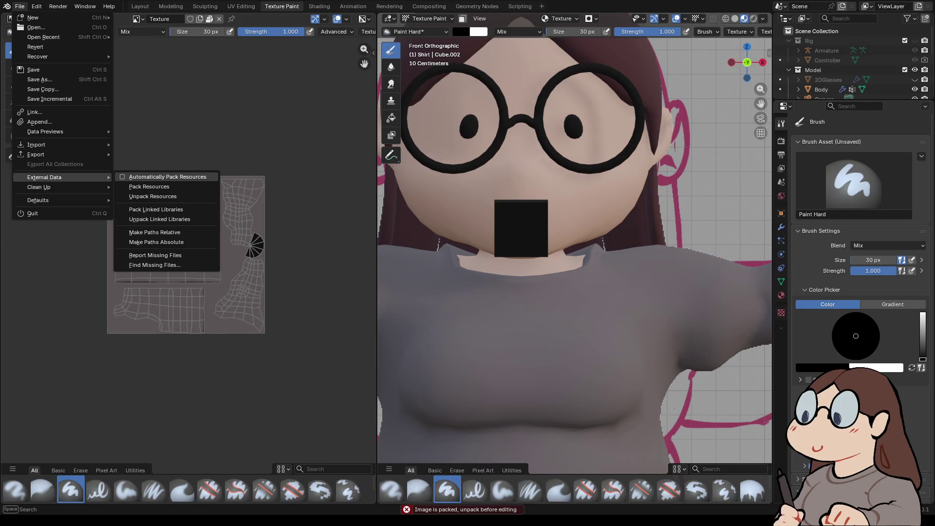
left_click(152, 196)
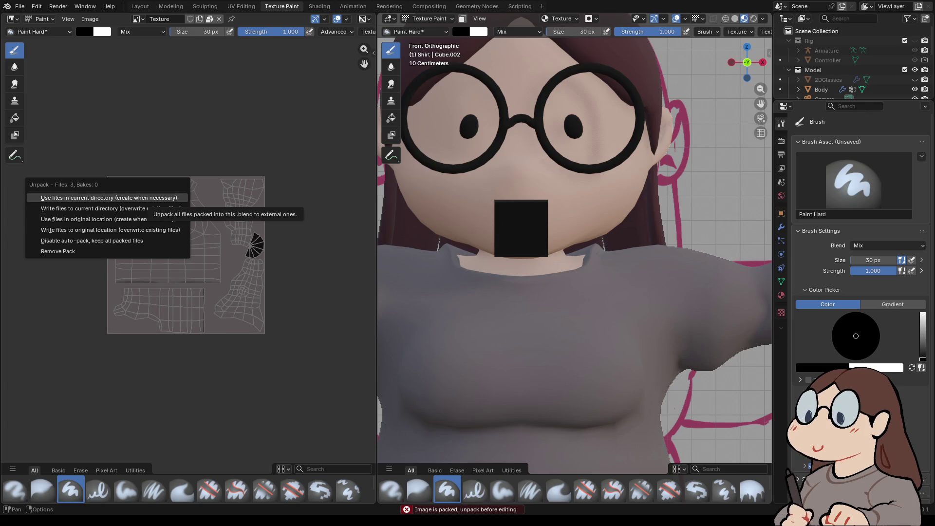
left_click(154, 197)
left_click(90, 19)
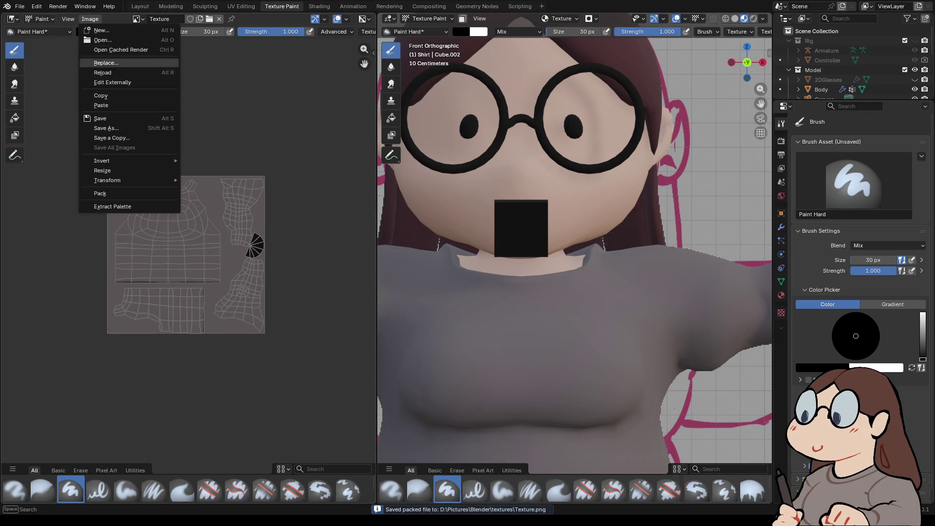
left_click(107, 79)
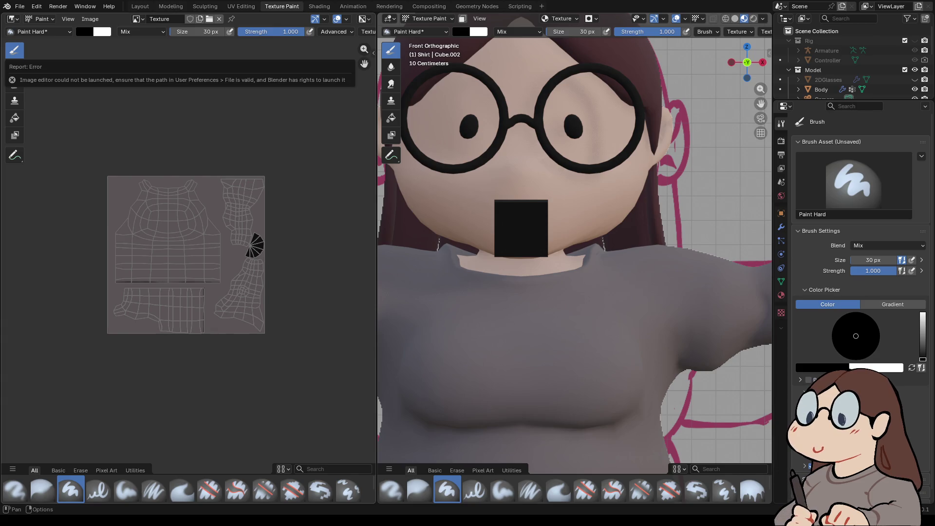
- Browse the Image Editor menus, then switch to the UV Editing workspace with the Shirt
left_click(90, 19)
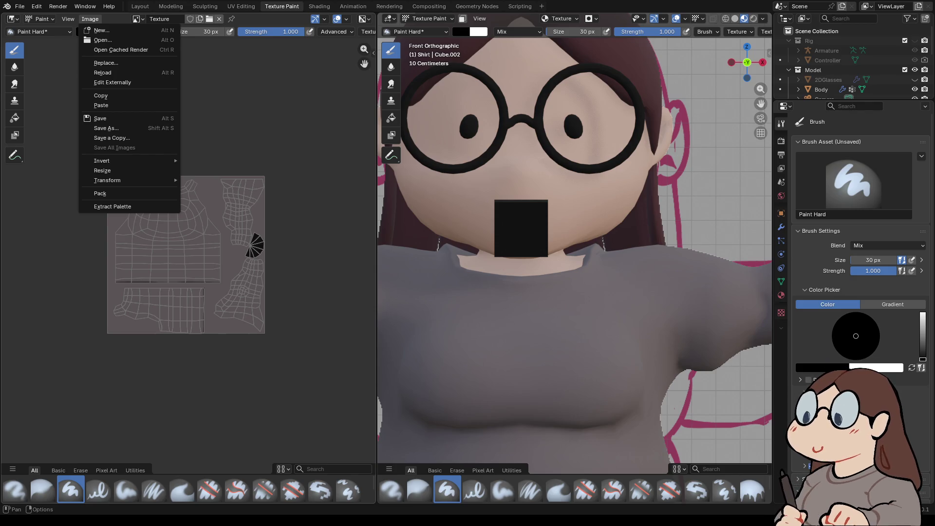
mouse_move(112, 161)
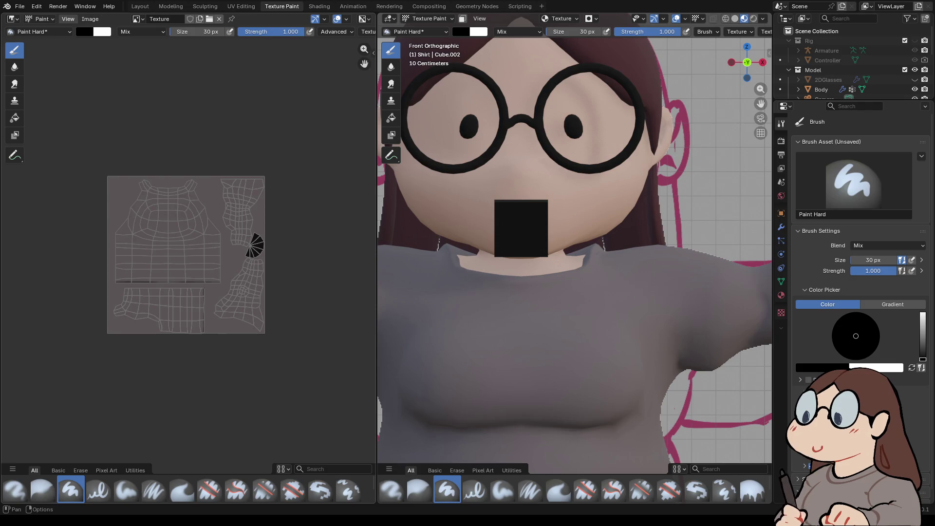
left_click(42, 19)
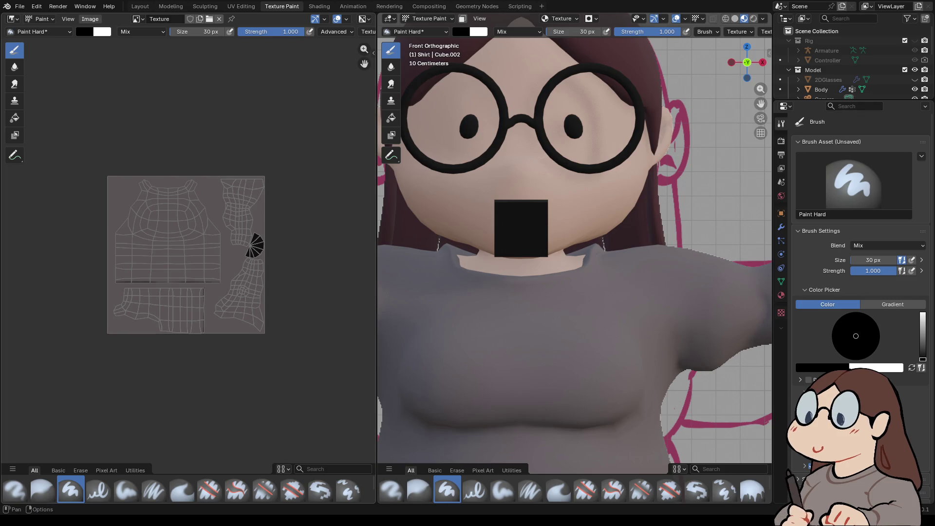
left_click(241, 6)
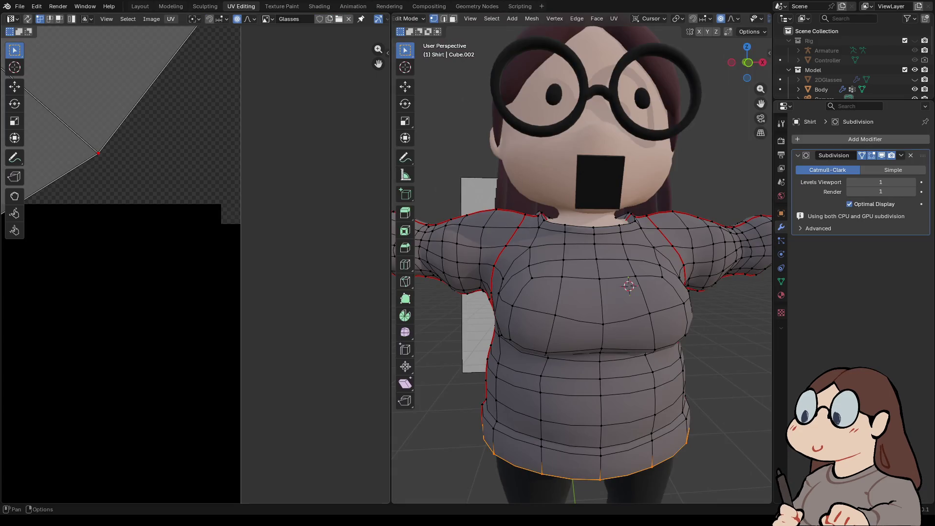
left_click(170, 19)
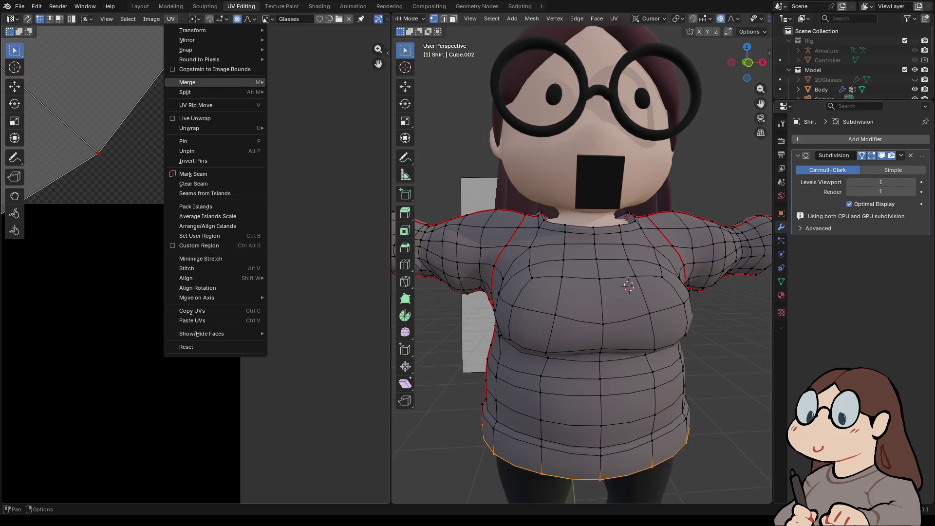
mouse_move(194, 128)
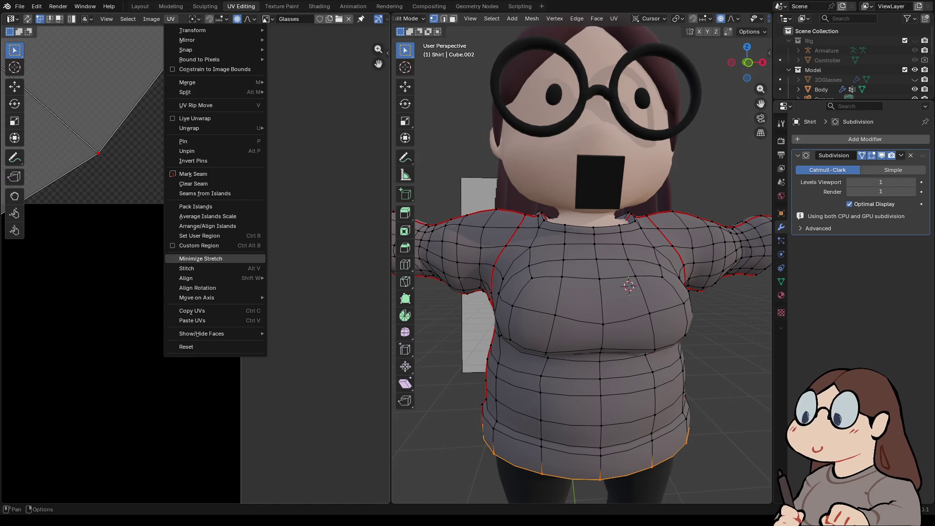
mouse_move(209, 297)
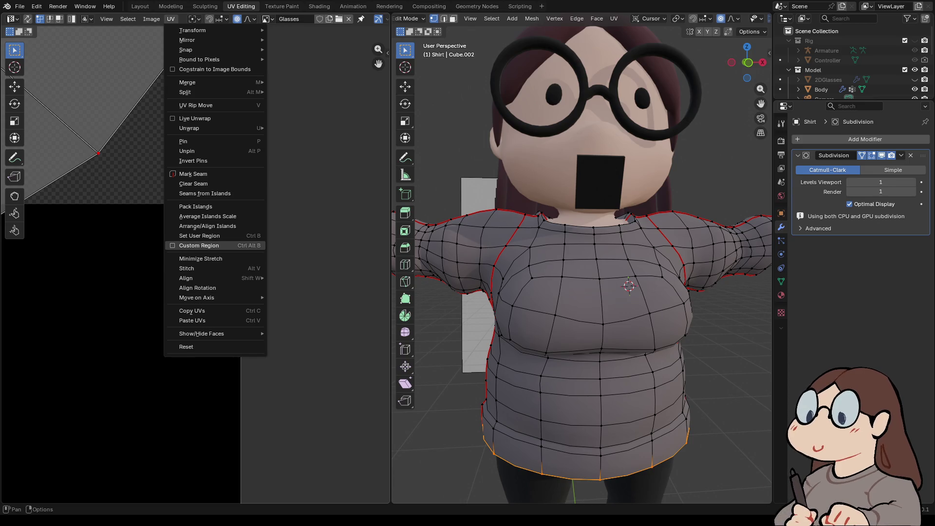
left_click(19, 6)
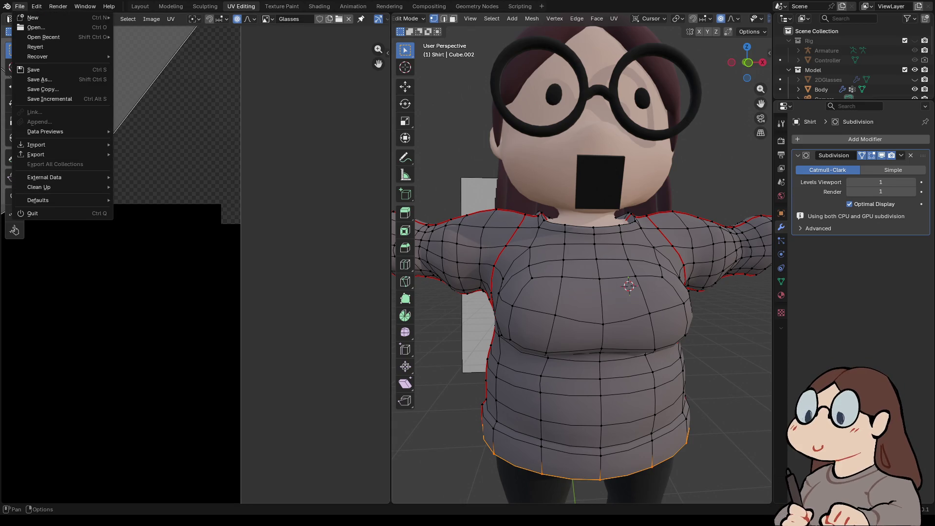
left_click(37, 6)
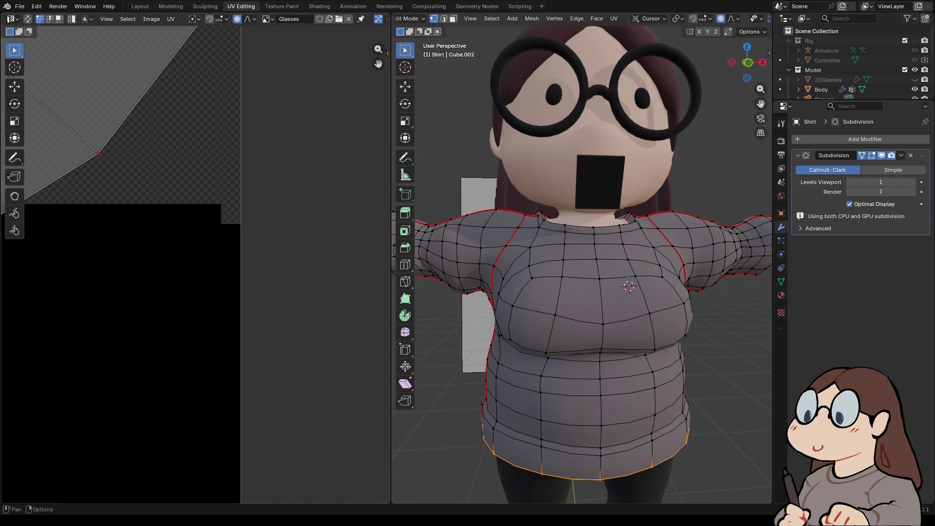
left_click(170, 19)
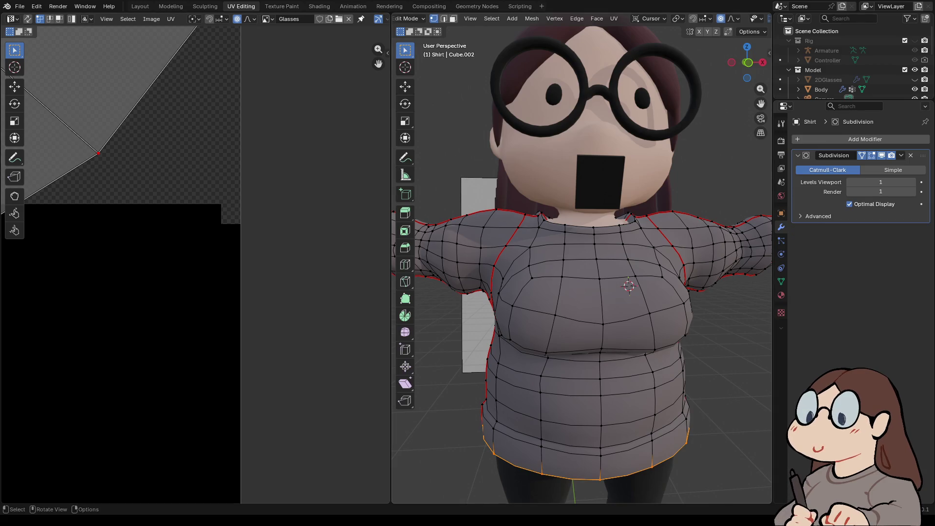
scroll(581, 263, "down", 5)
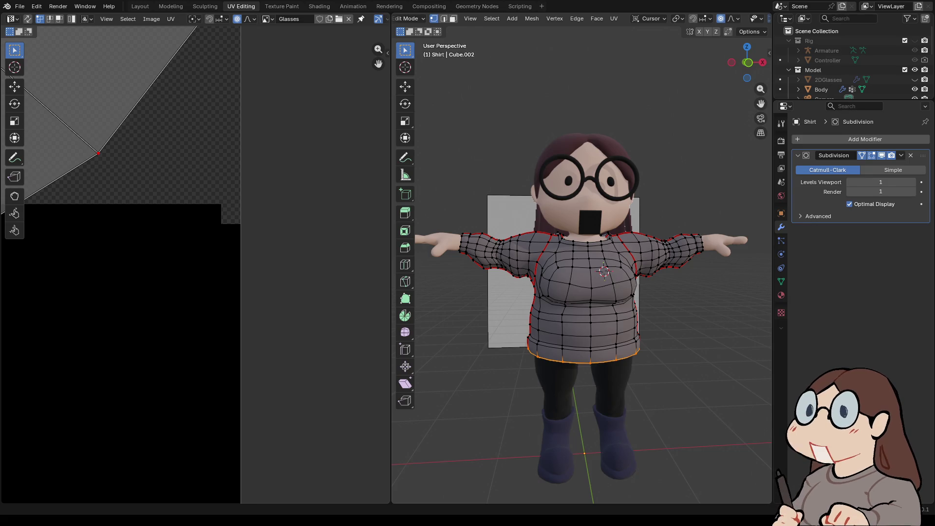
scroll(581, 273, "down", 2)
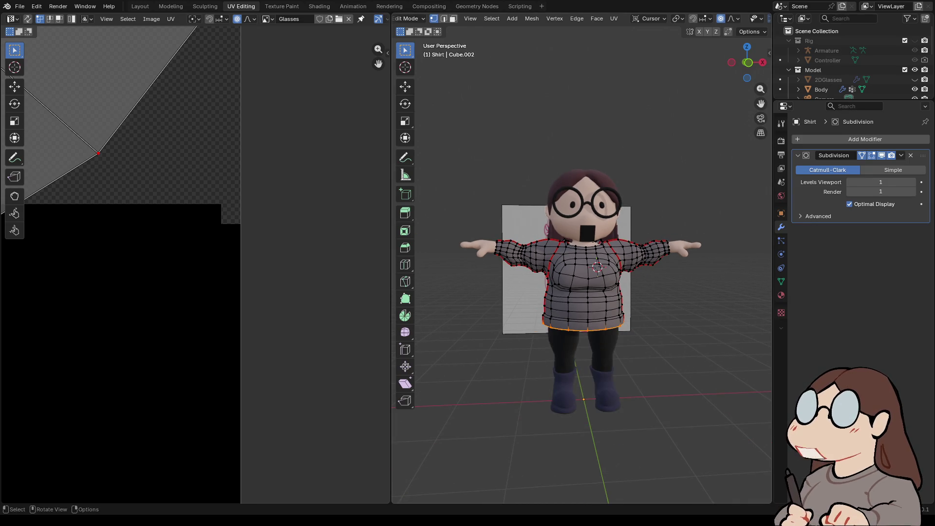
- Select the whole shirt mesh to display its full UV layout in the UV editor
key("a")
scroll(581, 265, "down", 1)
scroll(195, 270, "down", 10)
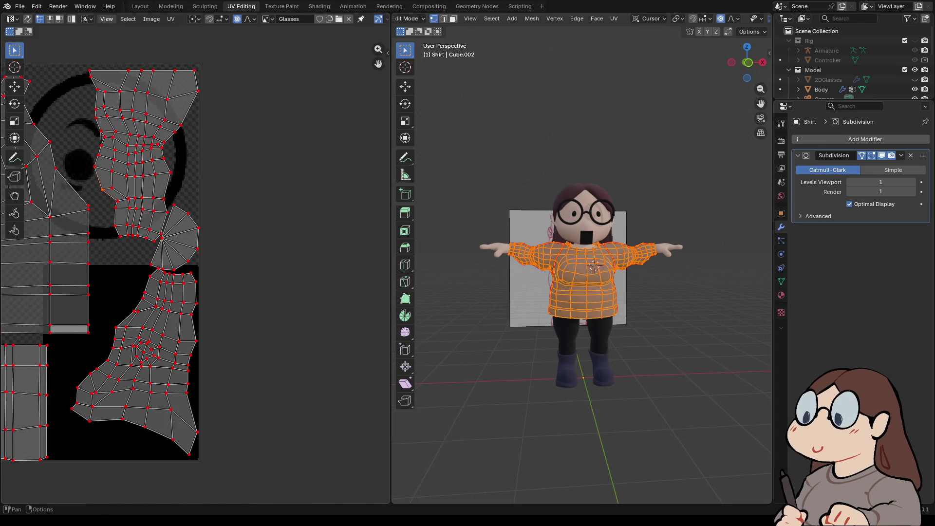
scroll(581, 273, "up", 3)
scroll(581, 272, "up", 2)
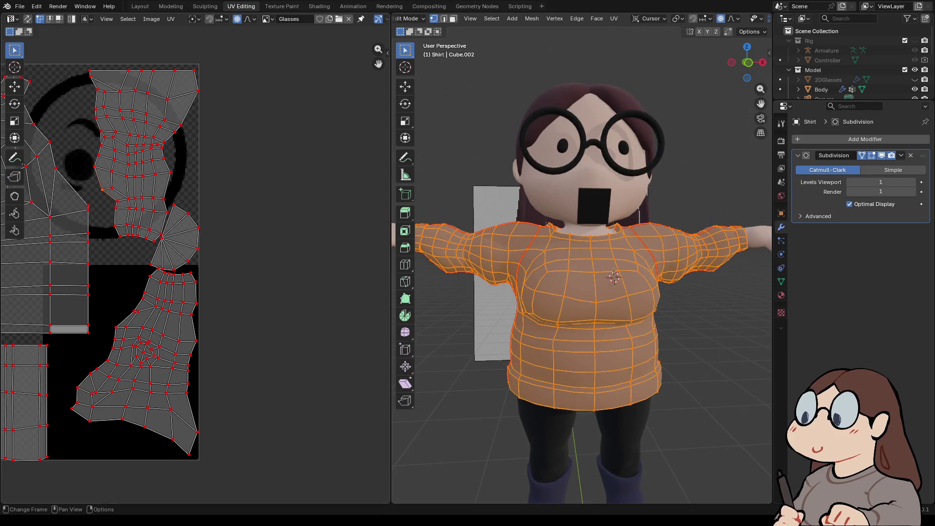
left_click(171, 19)
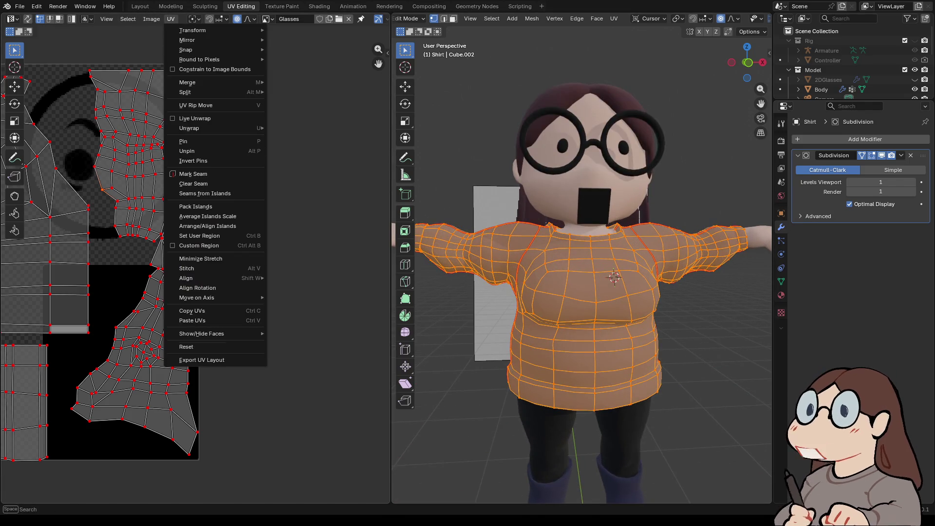
left_click(214, 360)
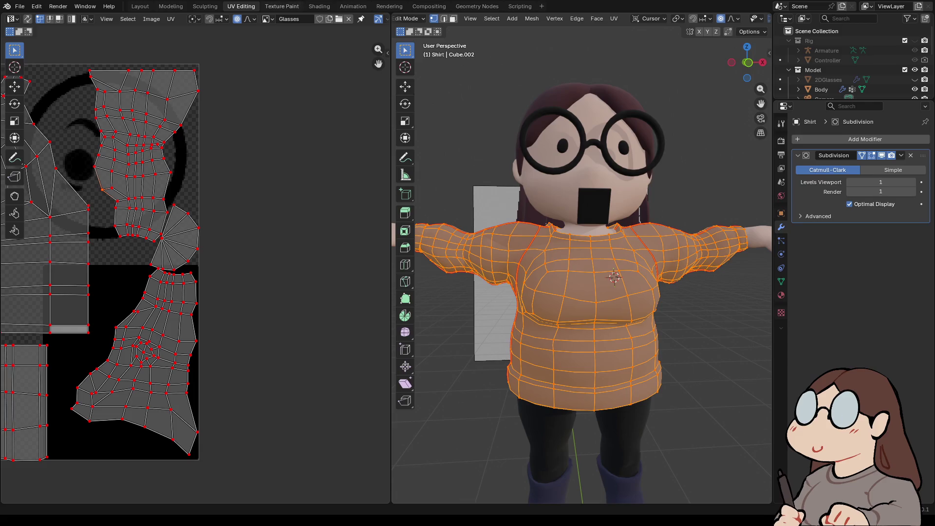
- Return to the Texture Paint workspace with the shirt's grey texture and UVs
left_click(282, 5)
scroll(534, 294, "down", 4)
scroll(534, 295, "up", 3)
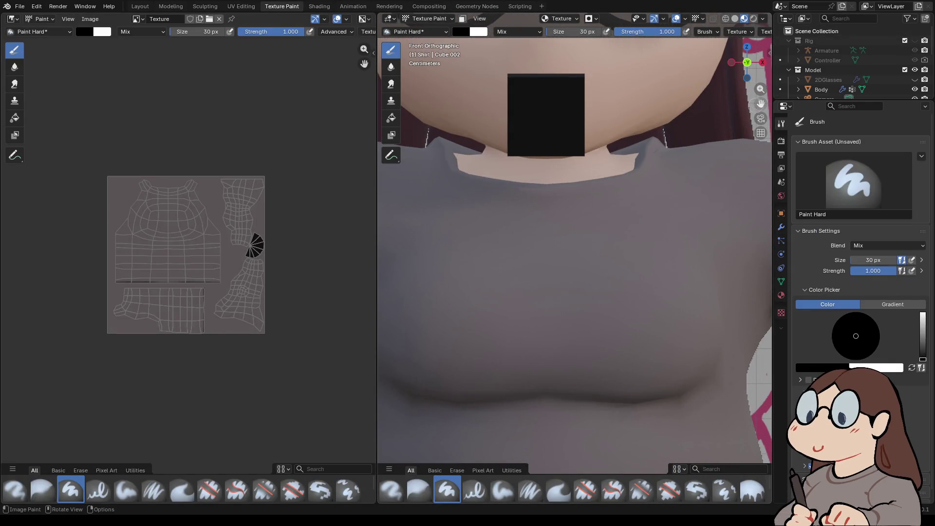
- Paint a thick black band across the shirt's chest and orbit to check it
scroll(682, 32, "down", 3)
scroll(681, 32, "down", 4)
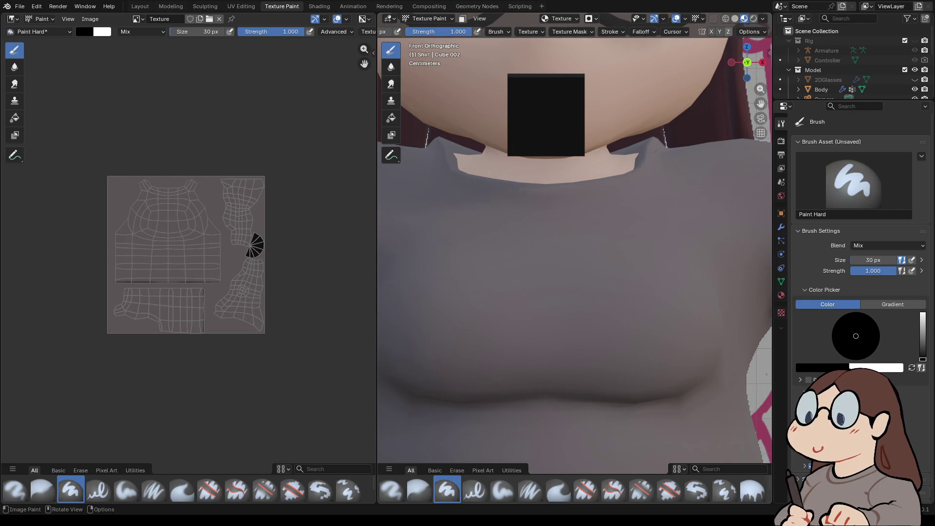
mouse_move(489, 259)
left_mouse_down()
mouse_move(557, 261)
mouse_move(519, 261)
mouse_move(567, 250)
mouse_move(494, 257)
mouse_move(455, 280)
mouse_move(455, 315)
mouse_move(590, 313)
mouse_move(626, 294)
mouse_move(478, 263)
mouse_move(463, 302)
mouse_move(593, 320)
mouse_move(624, 269)
mouse_move(469, 279)
mouse_move(503, 305)
mouse_move(475, 295)
mouse_move(592, 284)
mouse_move(584, 284)
left_mouse_up()
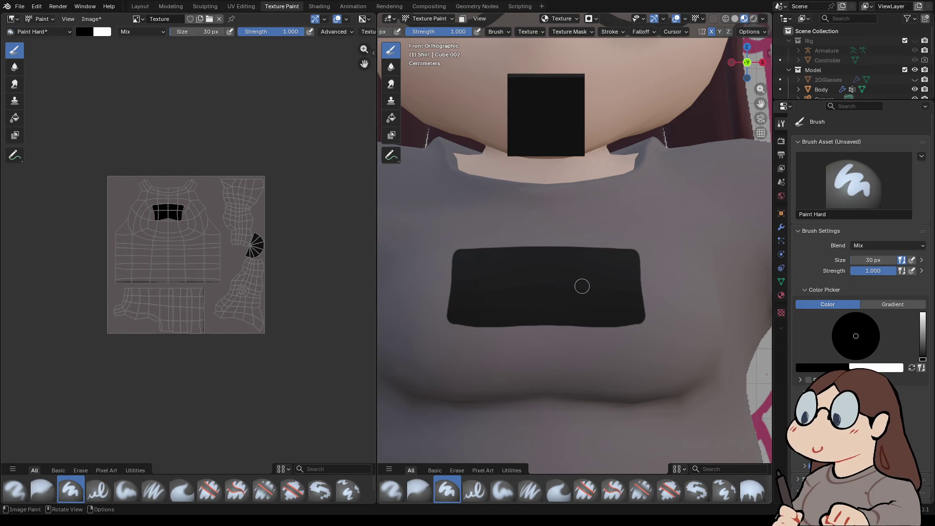
mouse_move(450, 266)
left_mouse_down()
mouse_move(643, 260)
mouse_move(450, 323)
left_mouse_up()
mouse_move(747, 62)
left_mouse_down()
mouse_move(748, 156)
mouse_move(761, 87)
left_mouse_up()
scroll(542, 231, "up", 2)
mouse_move(528, 256)
middle_mouse_down()
mouse_move(681, 244)
mouse_move(585, 249)
middle_mouse_up()
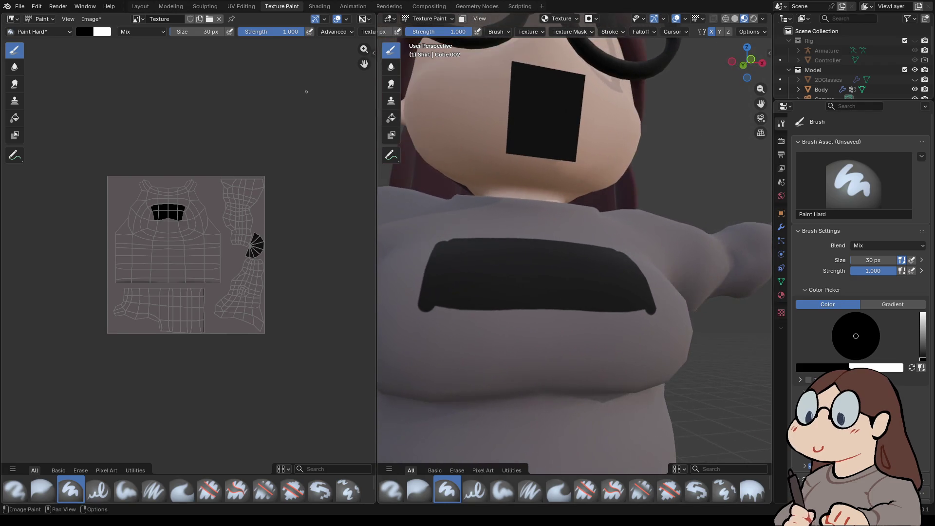
- Save the painted texture image, then try opening it in an external editor
left_click(91, 18)
left_click(100, 118)
left_click(91, 19)
left_click(112, 83)
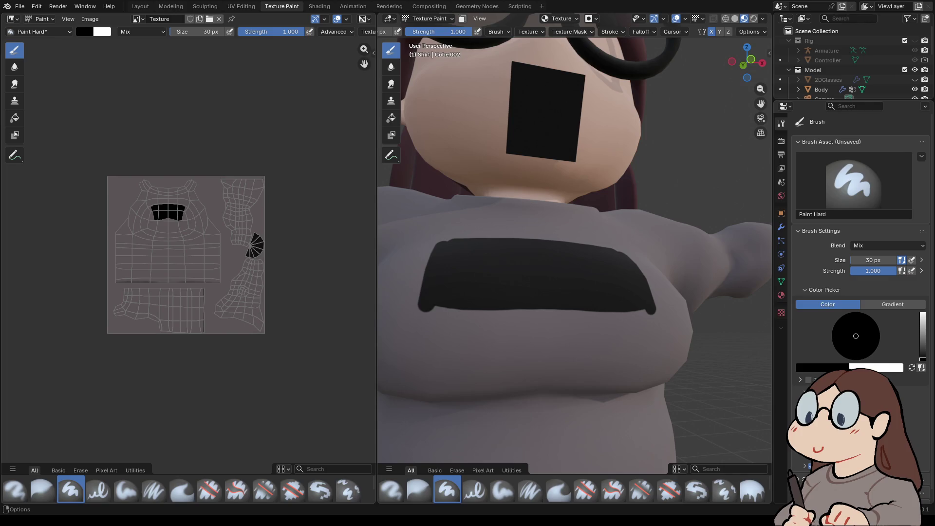
- Reload the shirt texture image so the edited 'no thanks.' text appears
left_click(89, 18)
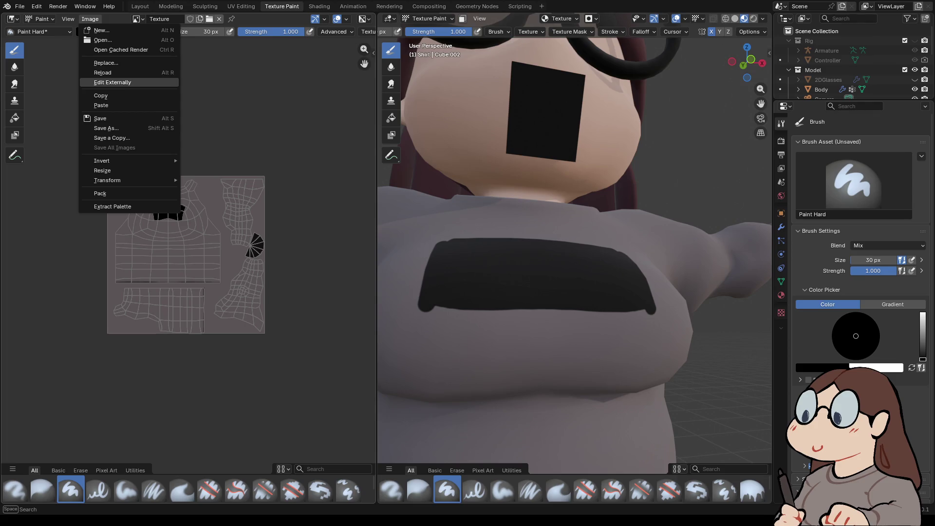
left_click(168, 73)
scroll(584, 209, "down", 3)
- Orbit and zoom around the character to inspect the 'no thanks.' print on the shirt
middle_click_drag(584, 209, 599, 218)
scroll(599, 229, "up", 3)
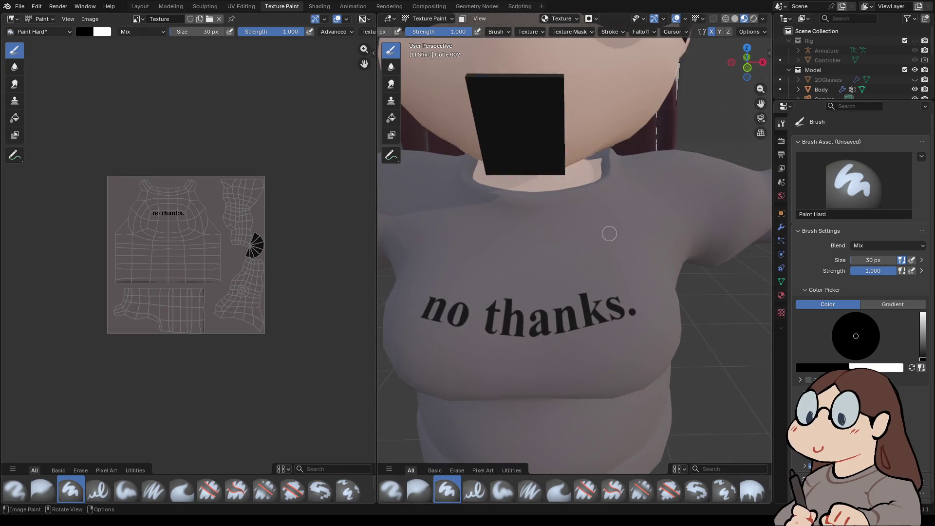
mouse_move(589, 257)
middle_mouse_down()
mouse_move(594, 214)
mouse_move(595, 243)
mouse_move(648, 246)
mouse_move(618, 241)
mouse_move(609, 209)
middle_mouse_up()
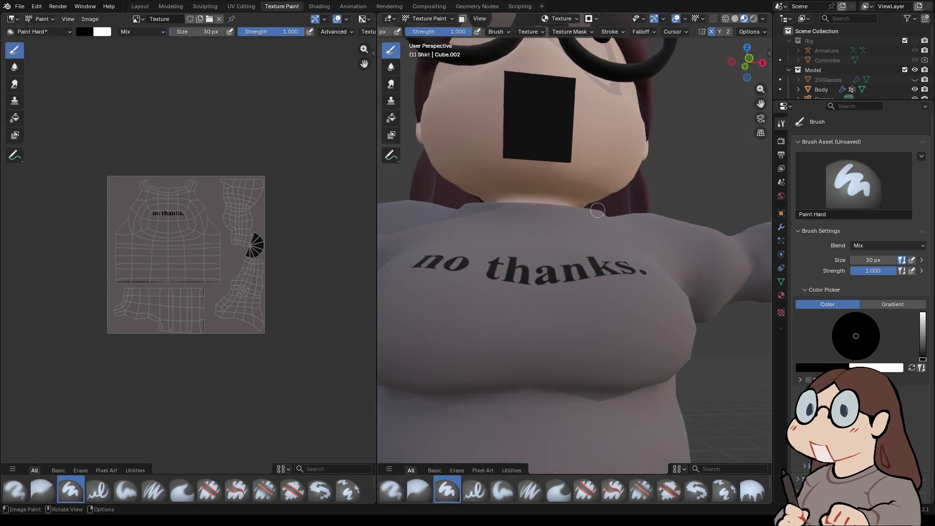
scroll(169, 228, "up", 6)
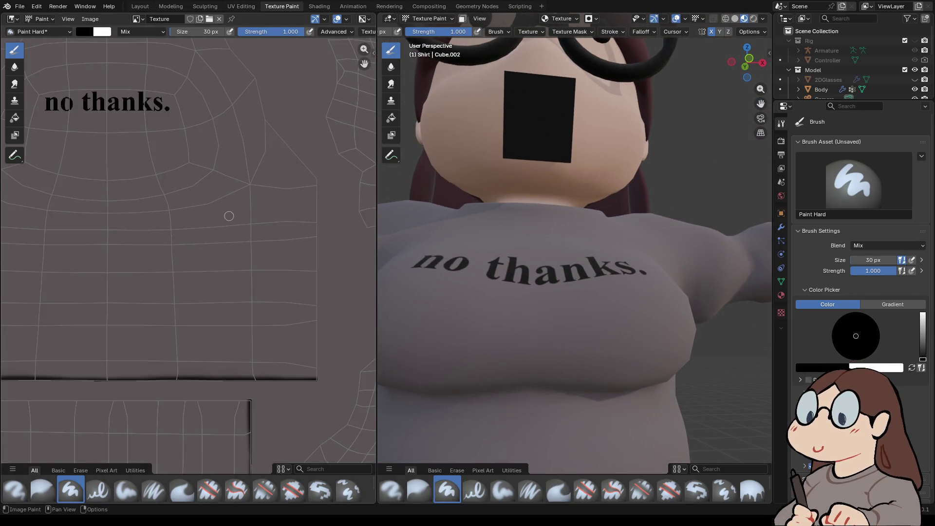
scroll(225, 217, "down", 3)
scroll(623, 285, "down", 4)
mouse_move(624, 285)
middle_mouse_down()
mouse_move(626, 307)
mouse_move(692, 311)
mouse_move(625, 263)
middle_mouse_up()
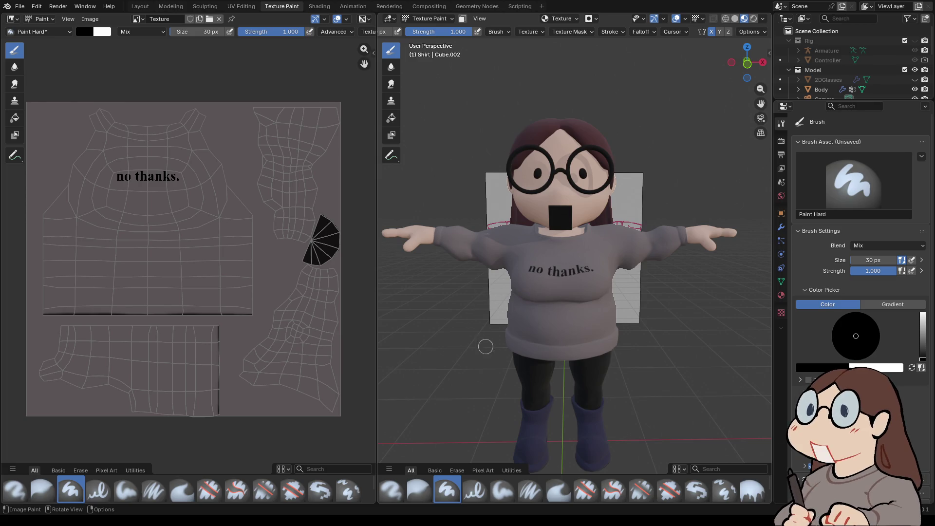
scroll(637, 252, "up", 2)
mouse_move(637, 252)
middle_mouse_down()
mouse_move(584, 251)
mouse_move(630, 253)
middle_mouse_up()
scroll(630, 253, "down", 2)
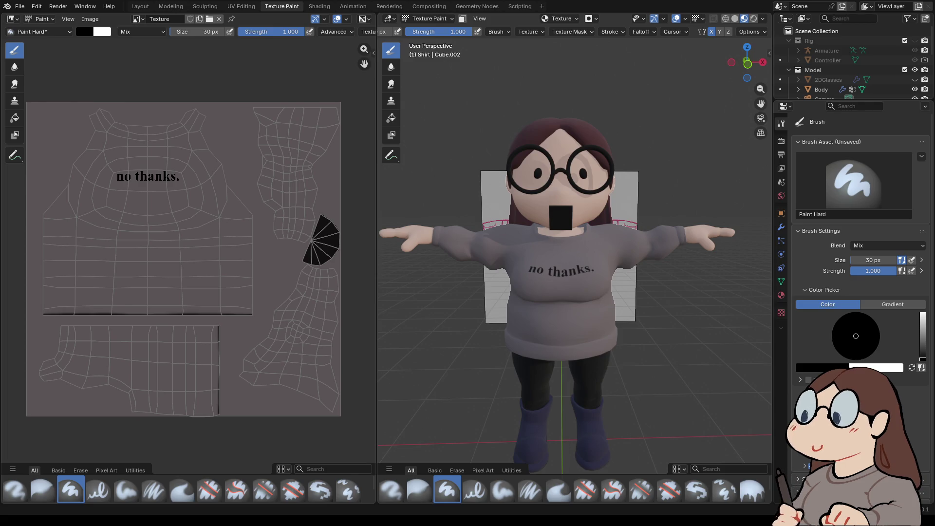
- Look through the Edit menu without running any command
left_click(36, 7)
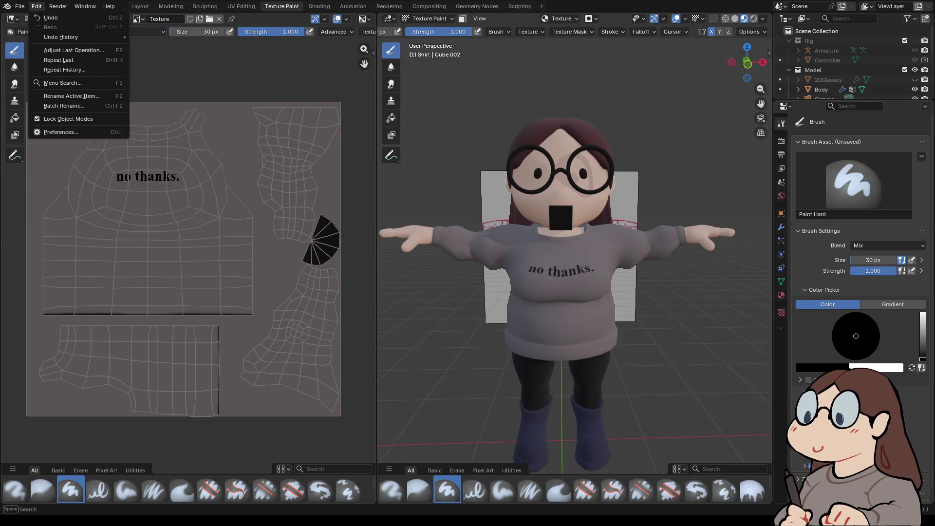
key("Escape")
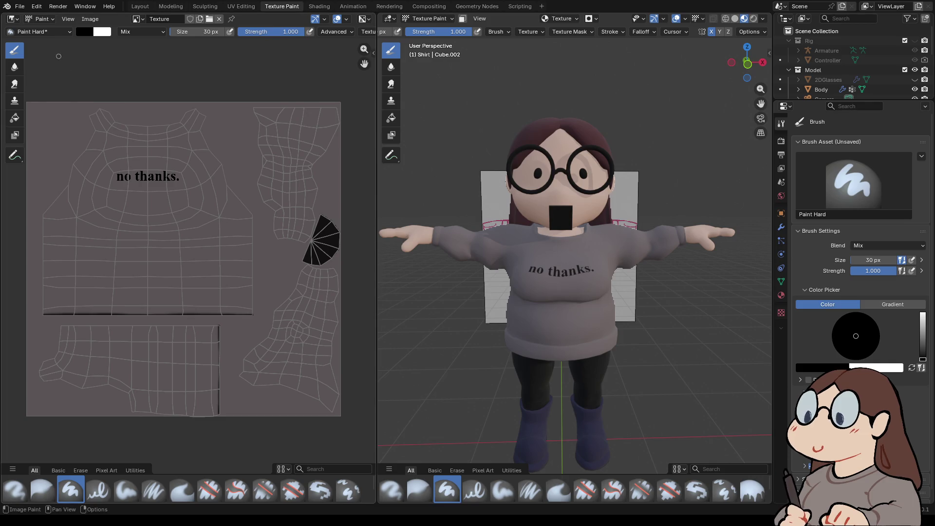
left_click(37, 6)
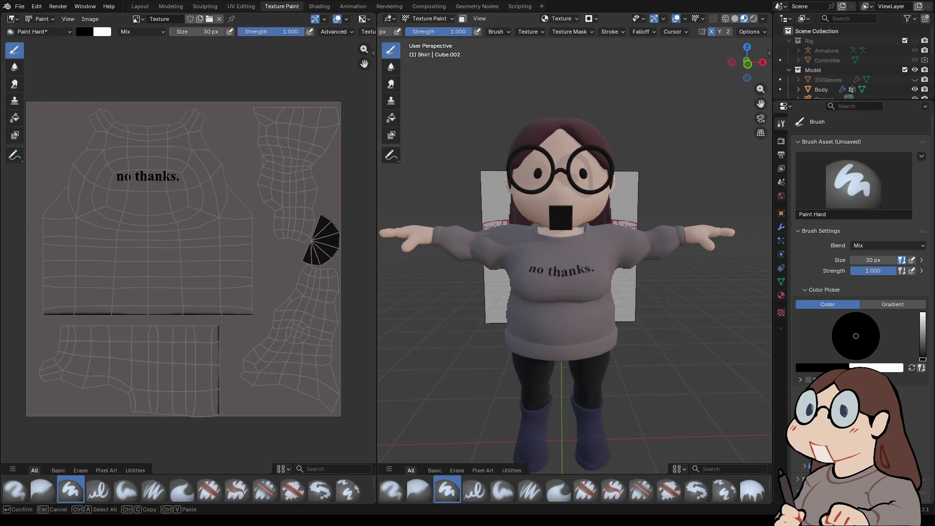
- Orbit round the painted shirt, show the Utilities brushes, then switch to UV Editing
mouse_move(541, 70)
middle_mouse_down()
mouse_move(531, 62)
mouse_move(672, 69)
mouse_move(559, 68)
mouse_move(614, 68)
mouse_move(638, 53)
mouse_move(559, 60)
middle_mouse_up()
scroll(532, 314, "up", 5)
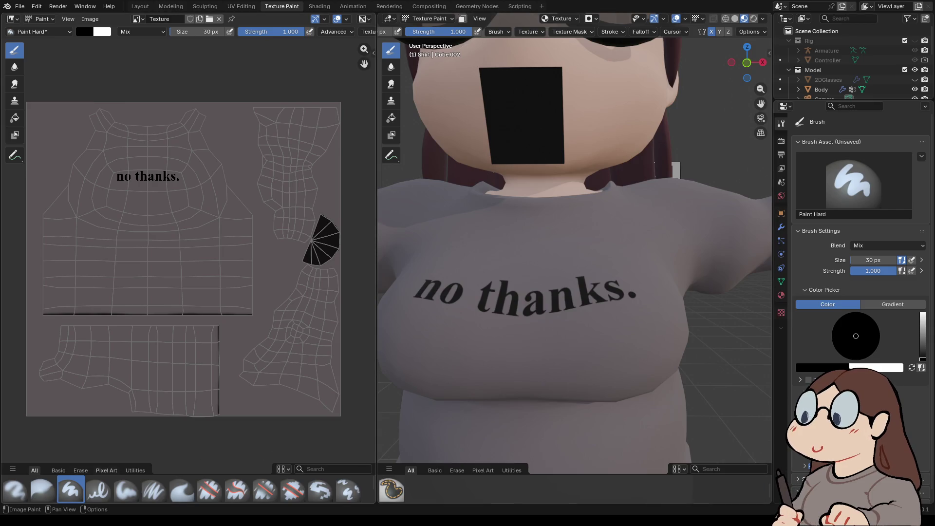
left_click(135, 470)
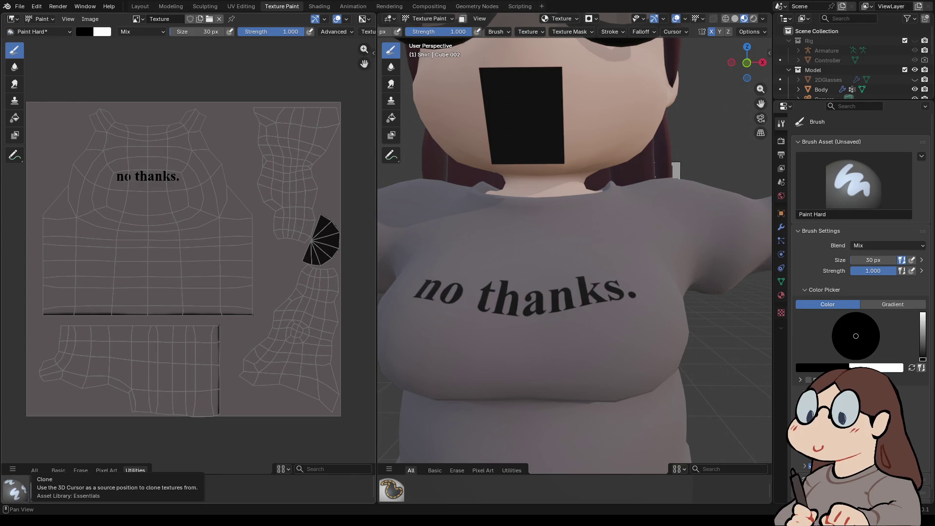
scroll(546, 247, "down", 5)
middle_click_drag(546, 248, 229, 253)
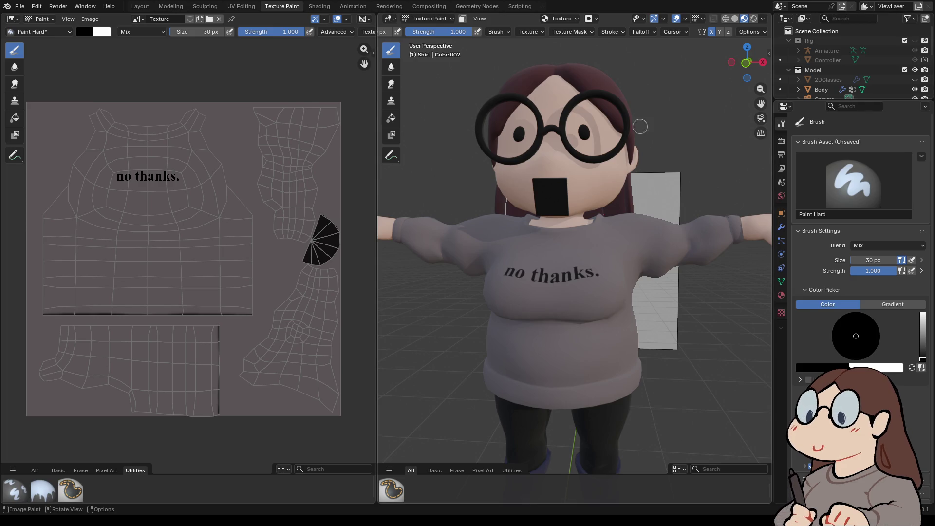
left_click(426, 18)
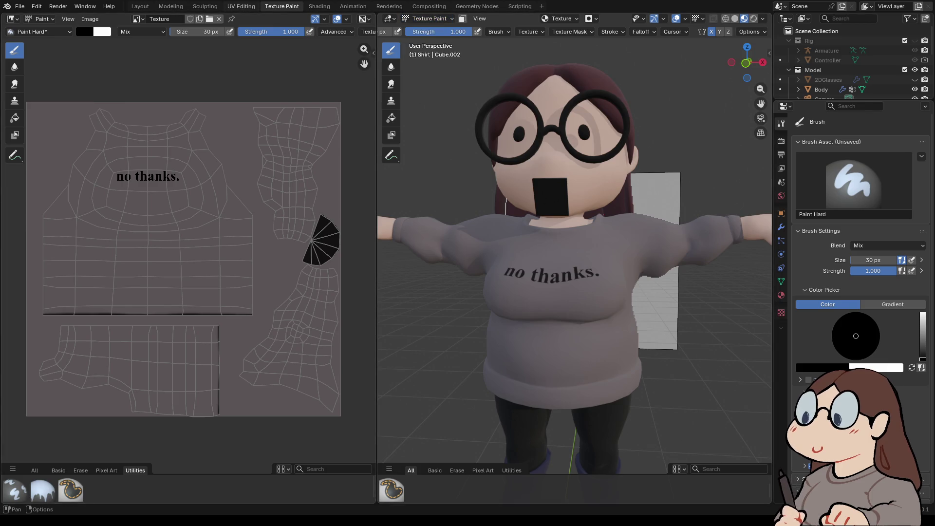
left_click(241, 6)
- Deselect the shirt, select the Body object in Object Mode, enter Edit Mode and select everything
key("alt+a")
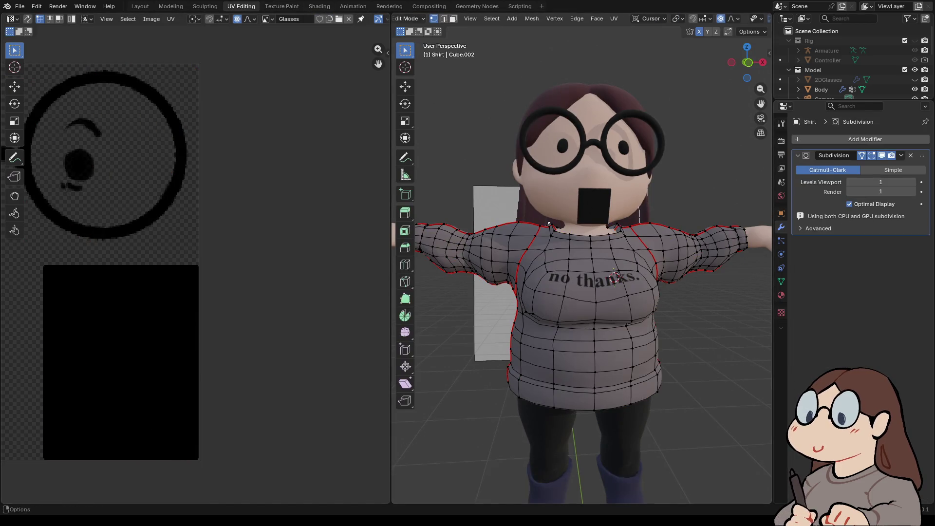
left_click(412, 18)
left_click(412, 29)
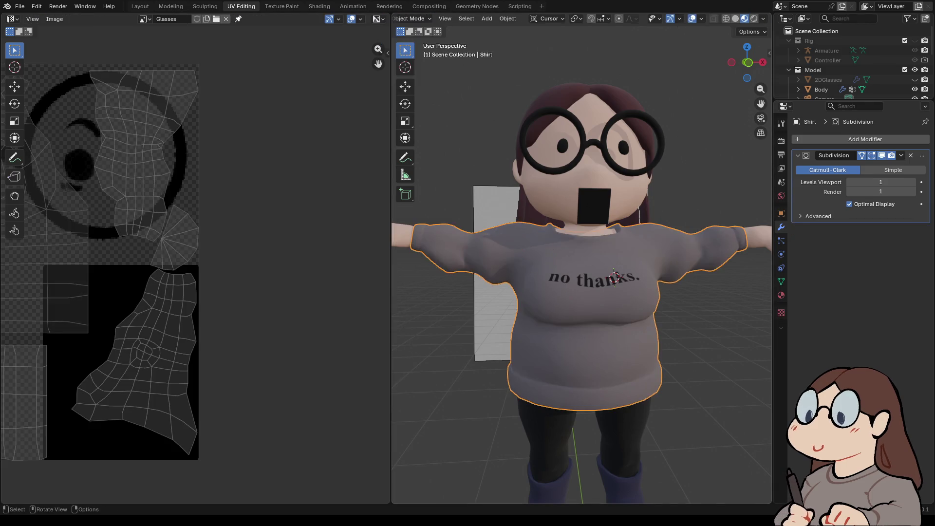
left_click(589, 121)
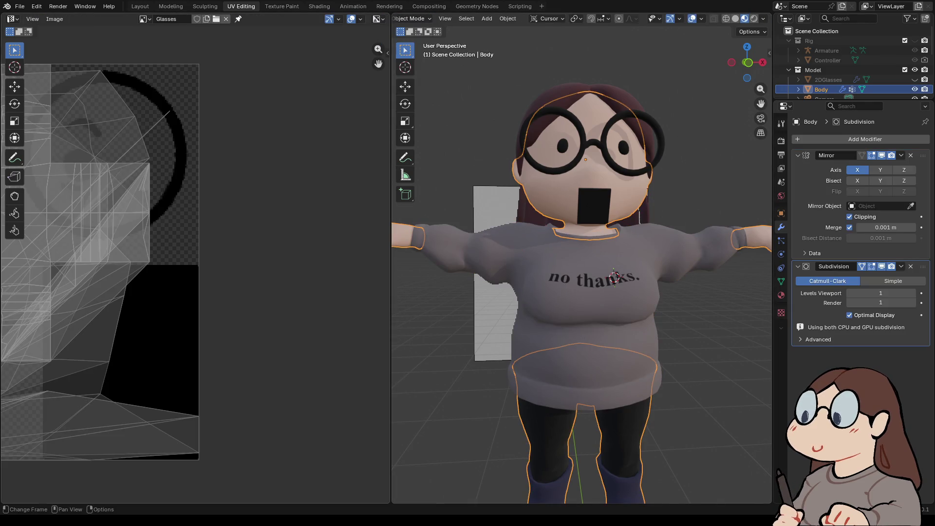
scroll(120, 232, "down", 4)
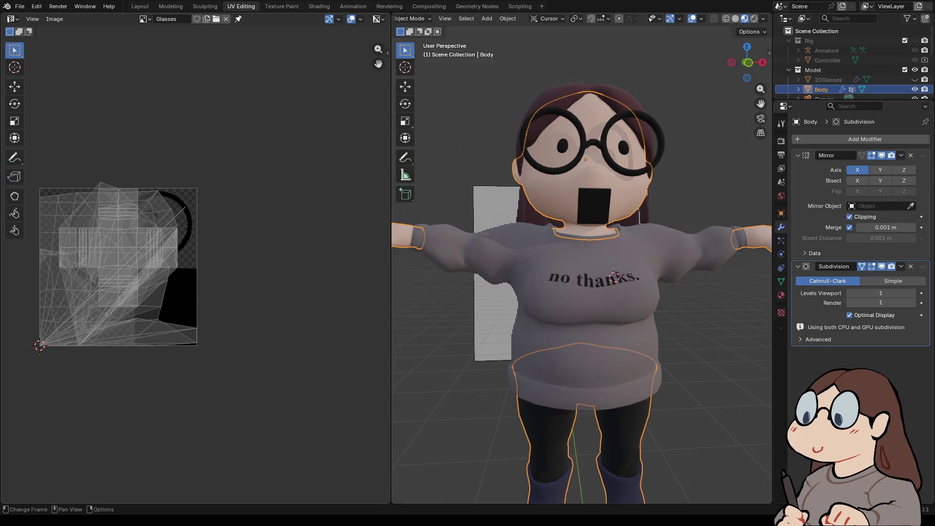
left_click(411, 18)
left_click(411, 40)
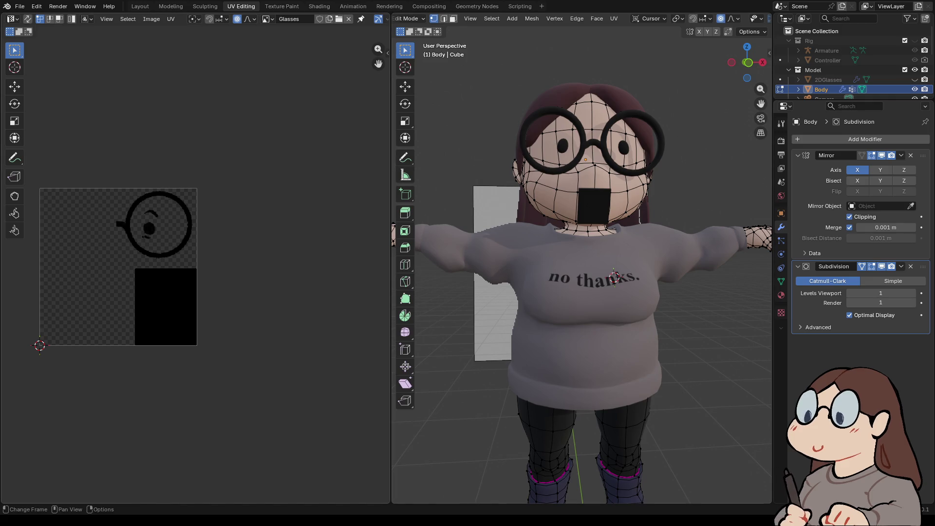
left_click(577, 173)
key("a")
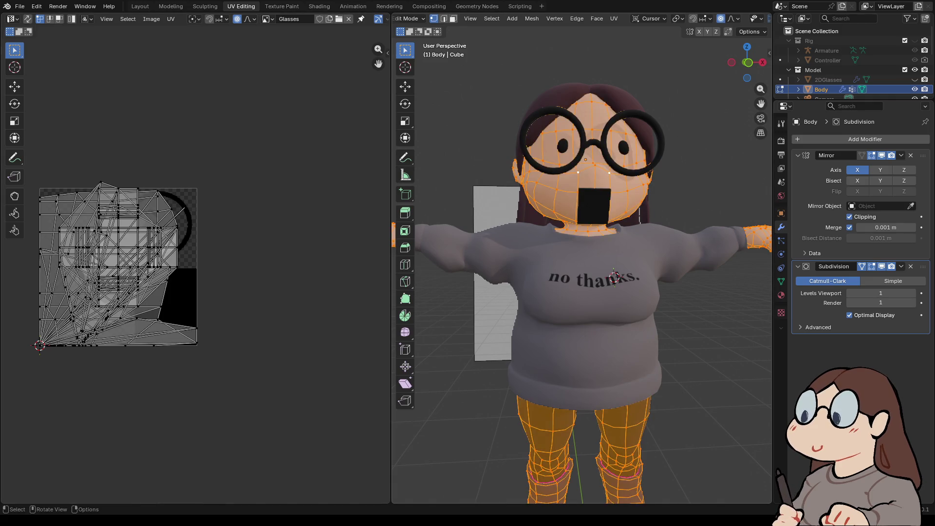
- Start a new image named Skin.Me, cancel the dialog, and switch to Texture Paint
left_click(170, 19)
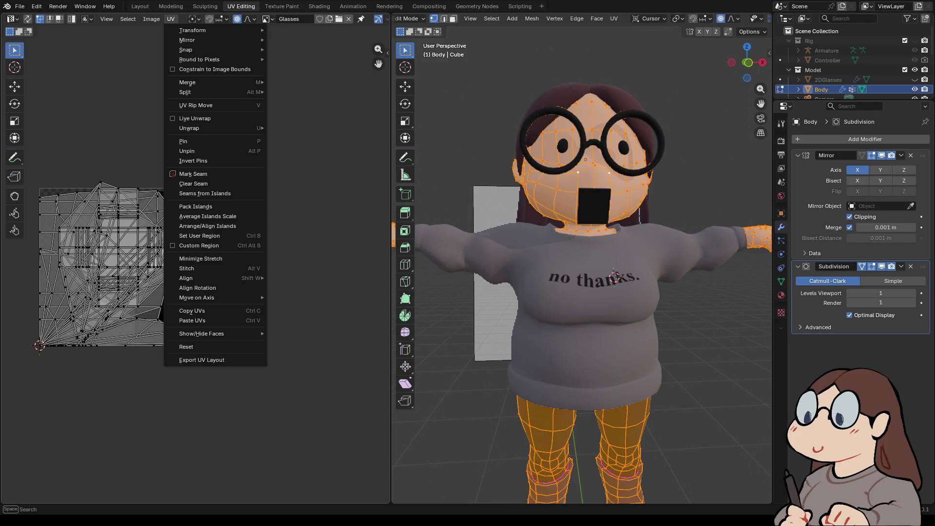
mouse_move(151, 19)
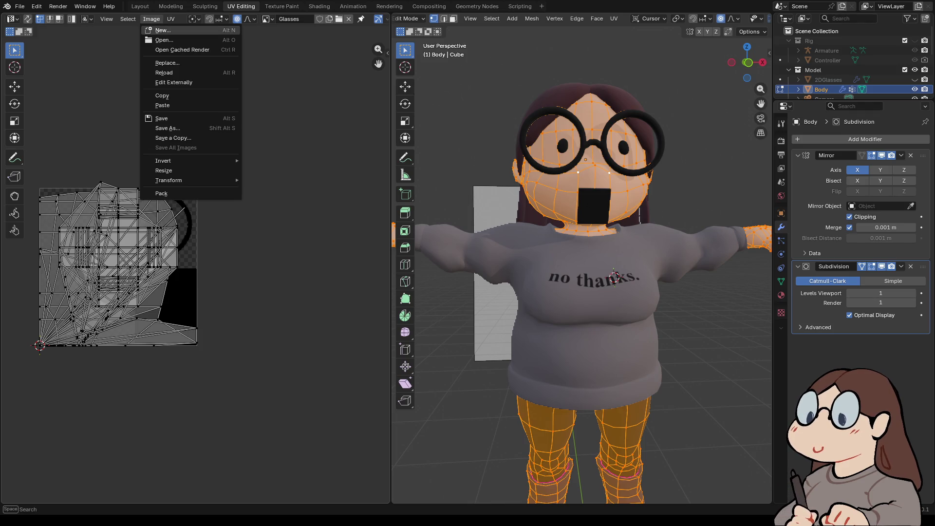
left_click(162, 30)
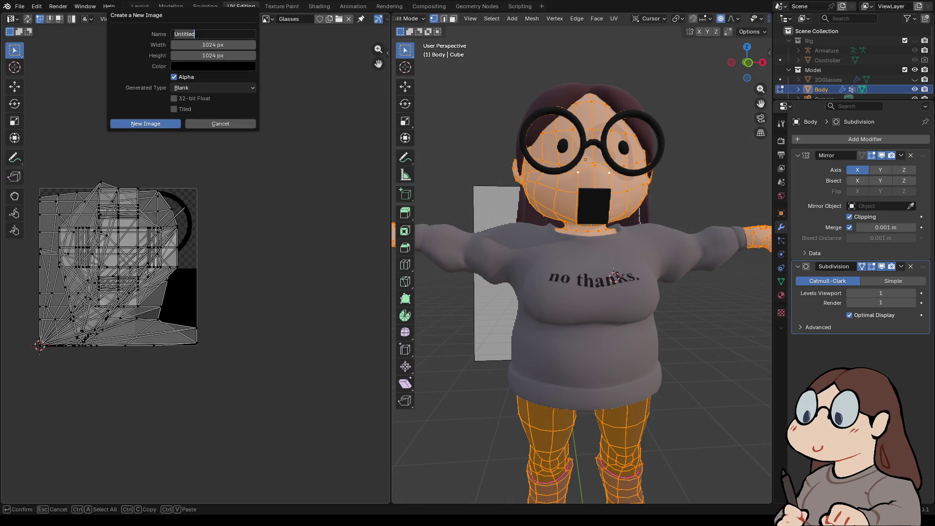
type("Sk")
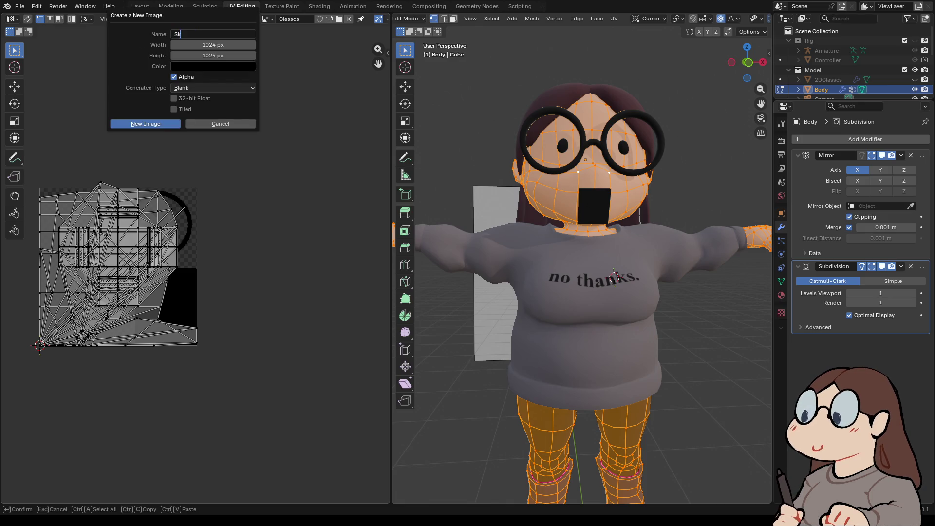
type("in.Me")
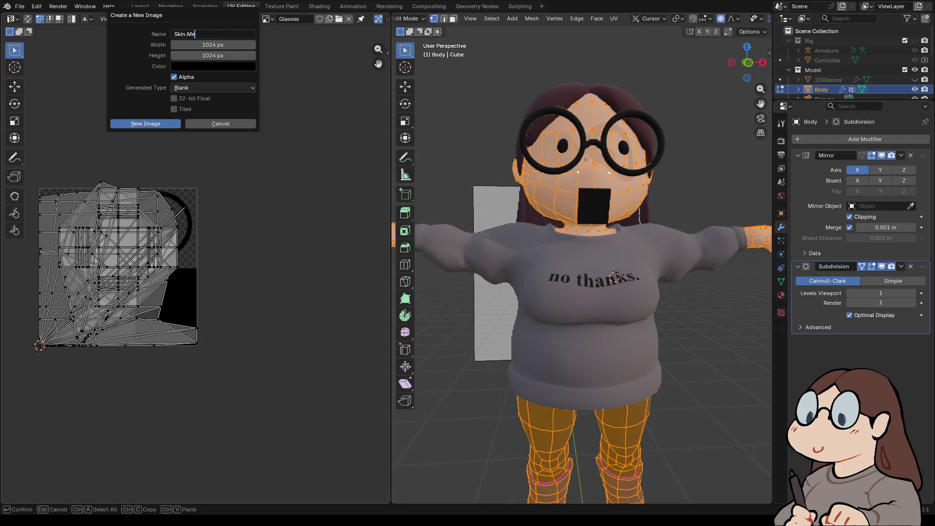
key("Return")
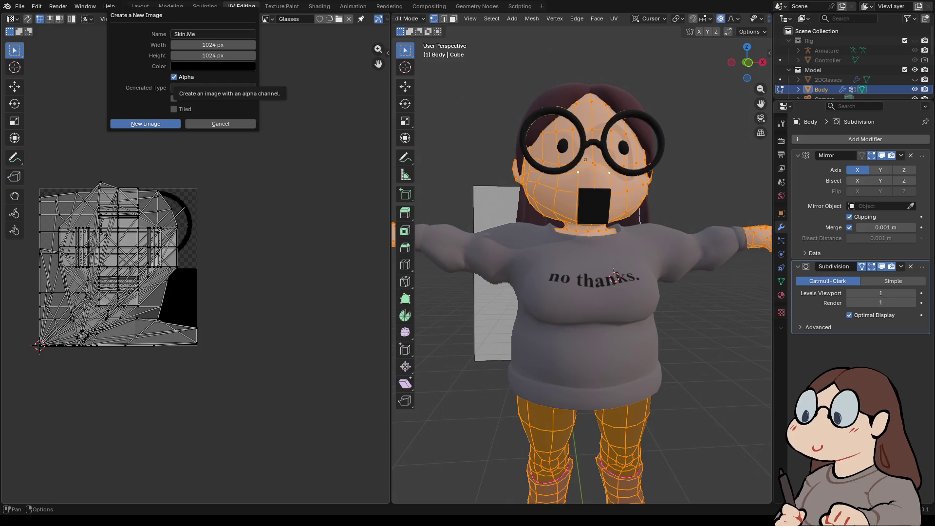
left_click(220, 124)
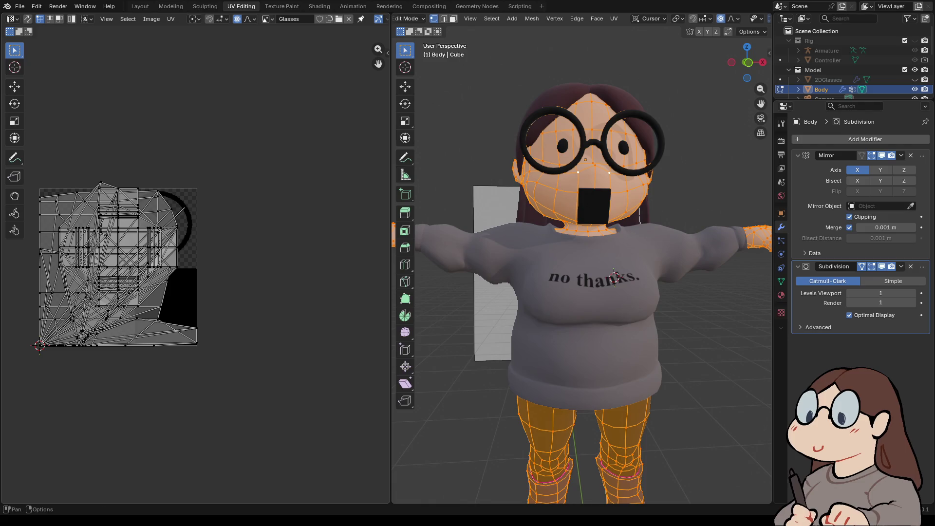
left_click(282, 6)
- Browse the available images, then return to the UV Editing workspace
left_click(159, 19)
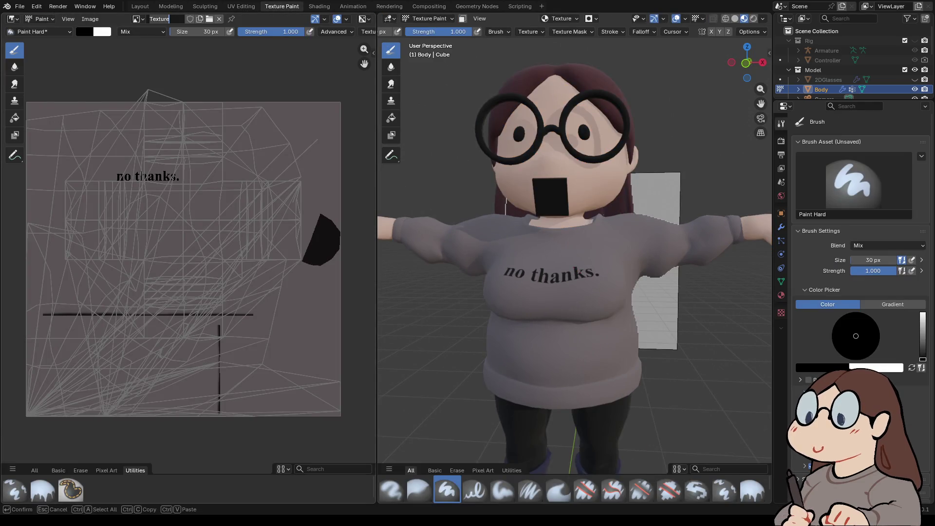
left_click(137, 18)
key("Escape")
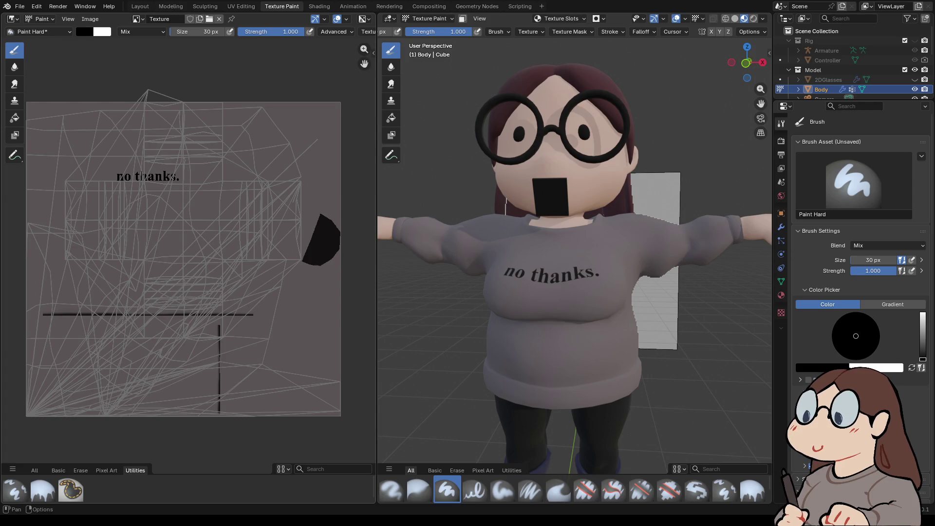
left_click(137, 19)
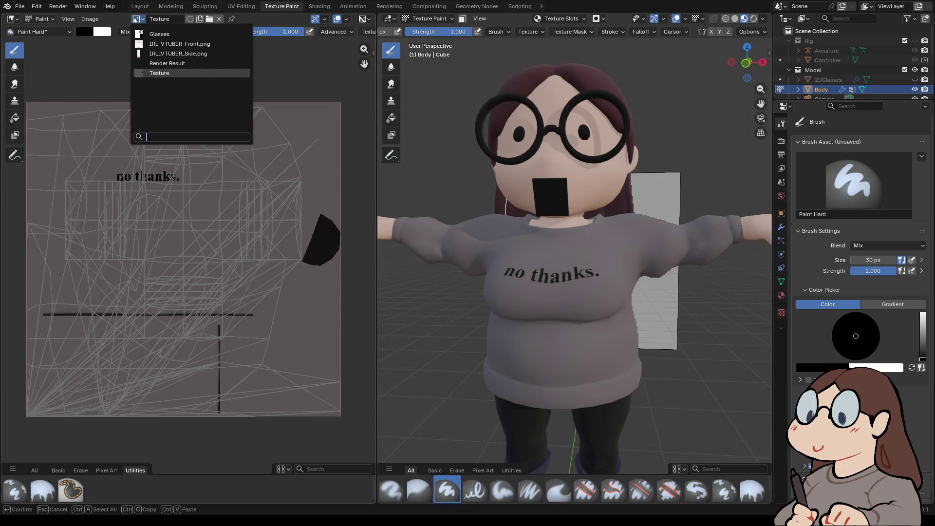
mouse_move(159, 73)
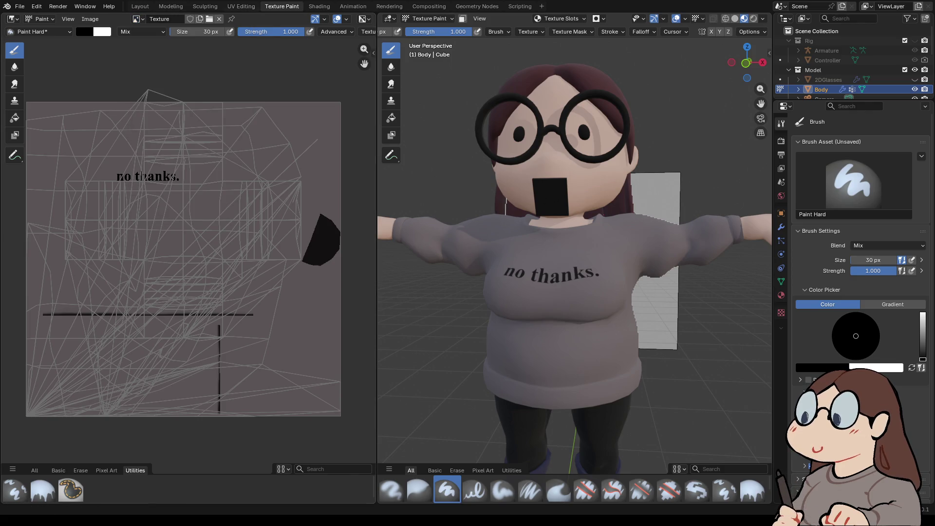
key("ctrl+Page_Up")
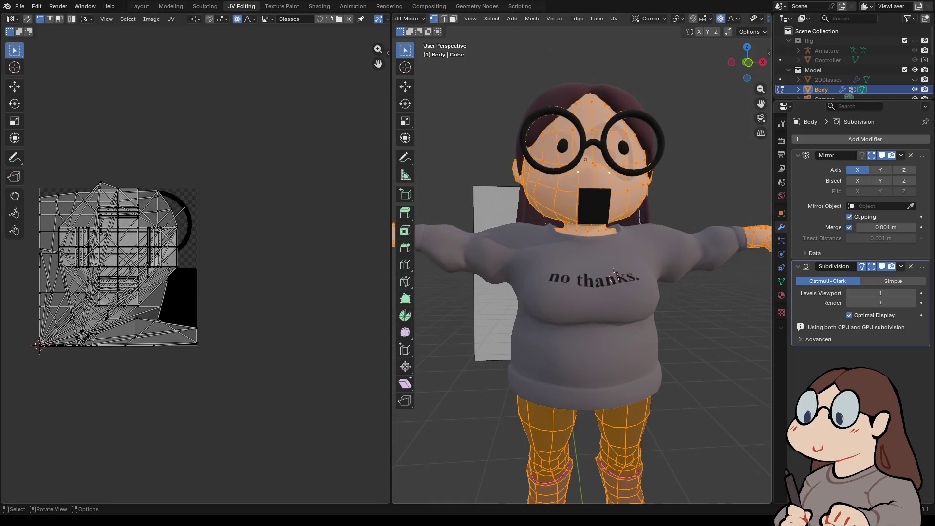
scroll(614, 278, "up", 3)
- Choose the painted Texture image to display behind the Body's UVs, keeping its name
left_click(267, 19)
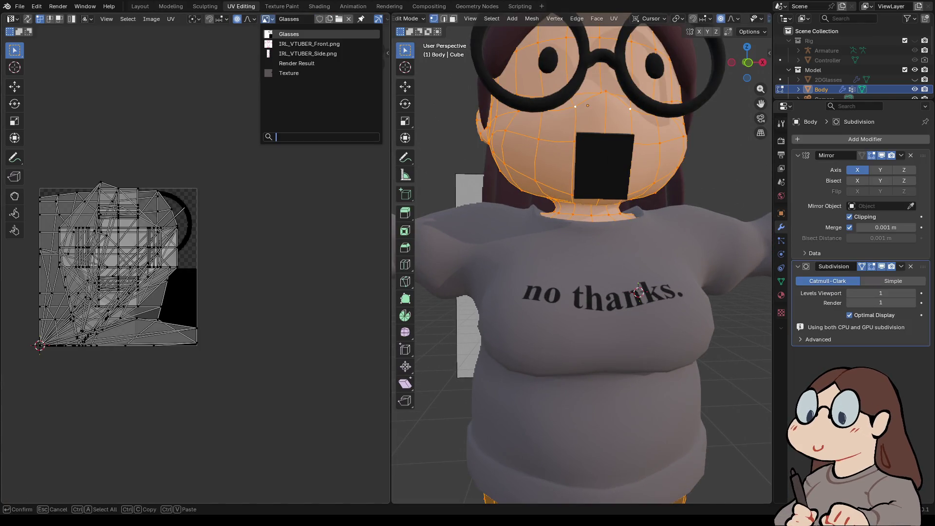
left_click(171, 19)
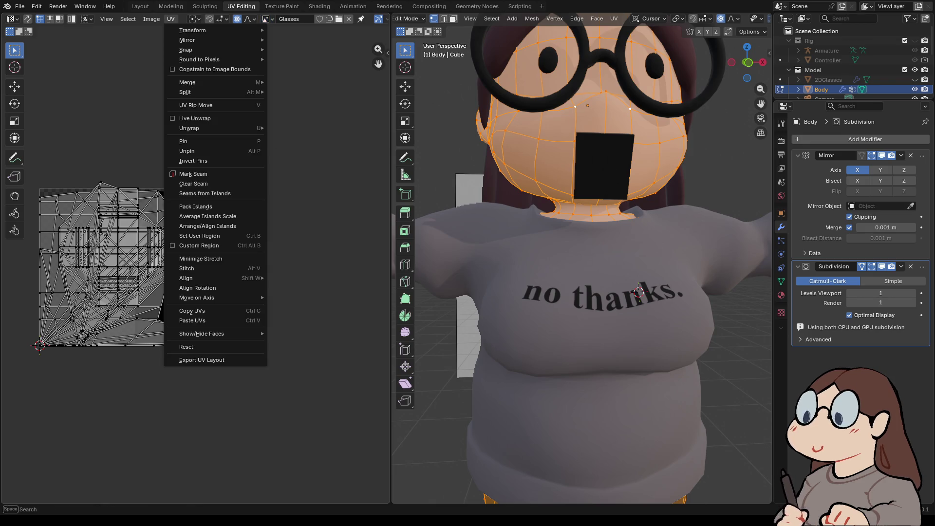
mouse_move(151, 18)
key("Escape")
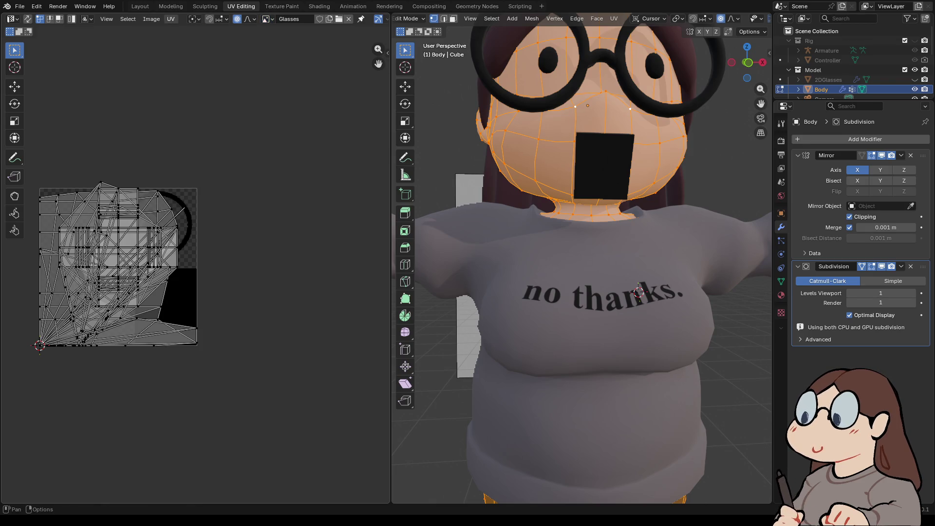
left_click(170, 18)
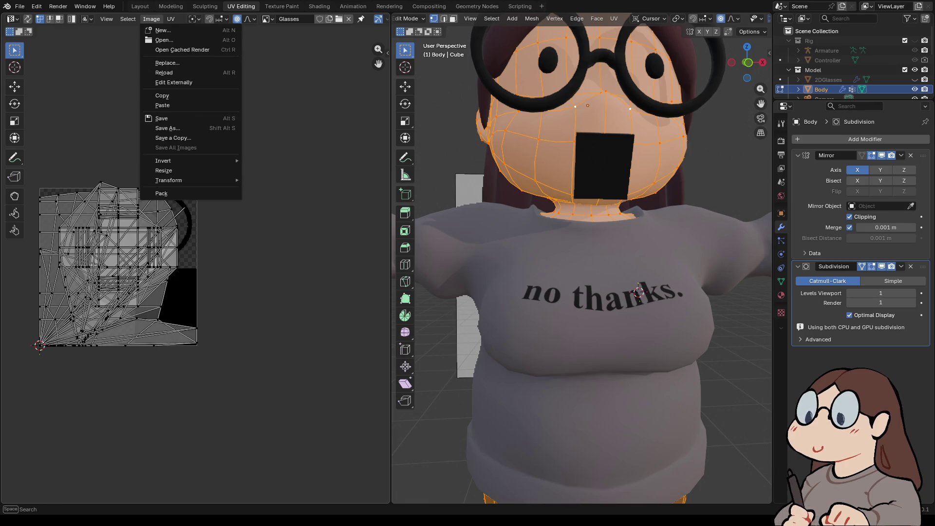
key("Escape")
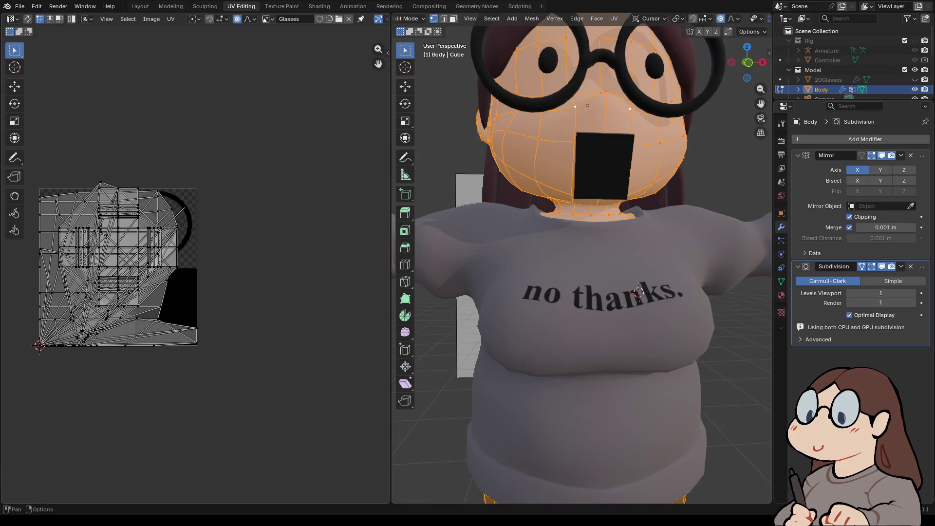
left_click(268, 19)
key("Escape")
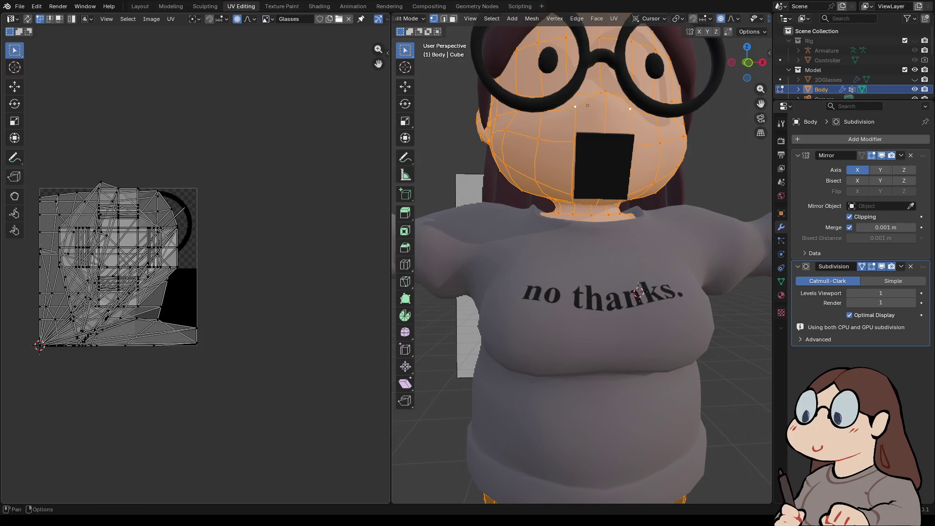
left_click(268, 18)
left_click(288, 73)
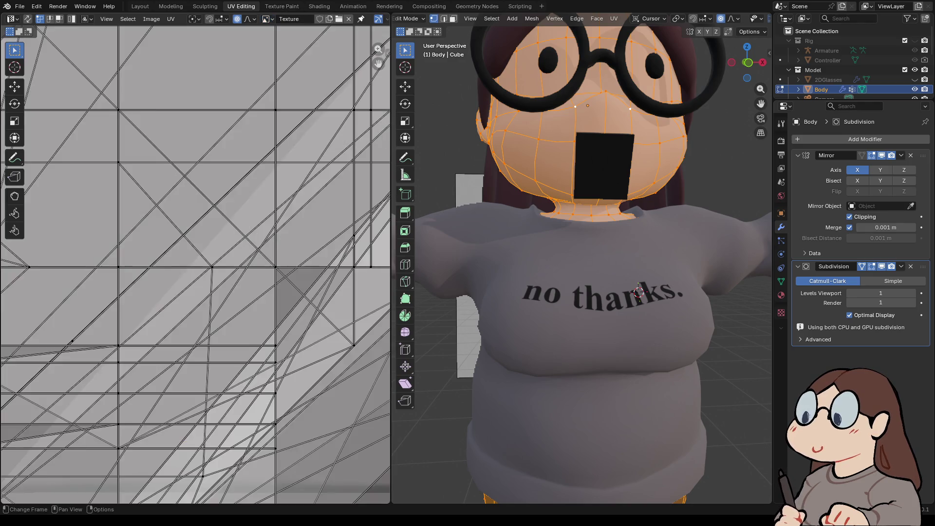
scroll(194, 263, "down", 5)
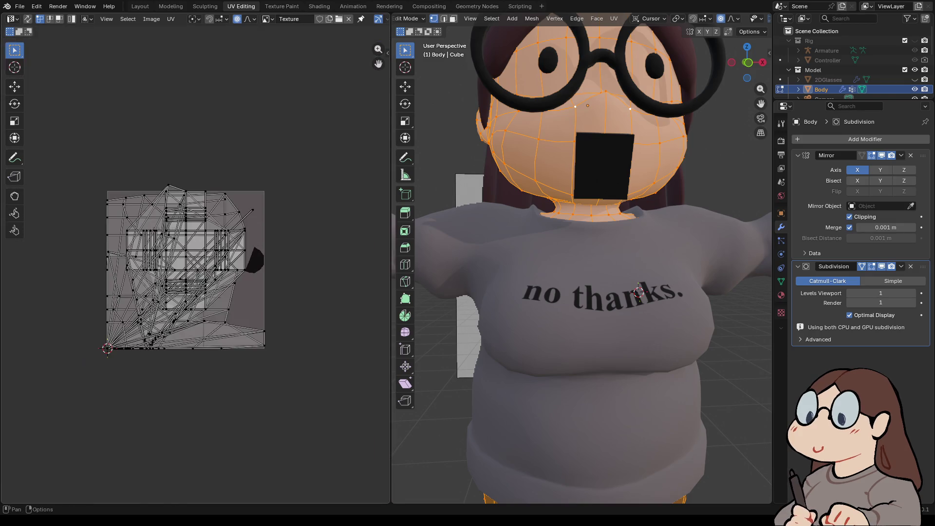
double_click(292, 18)
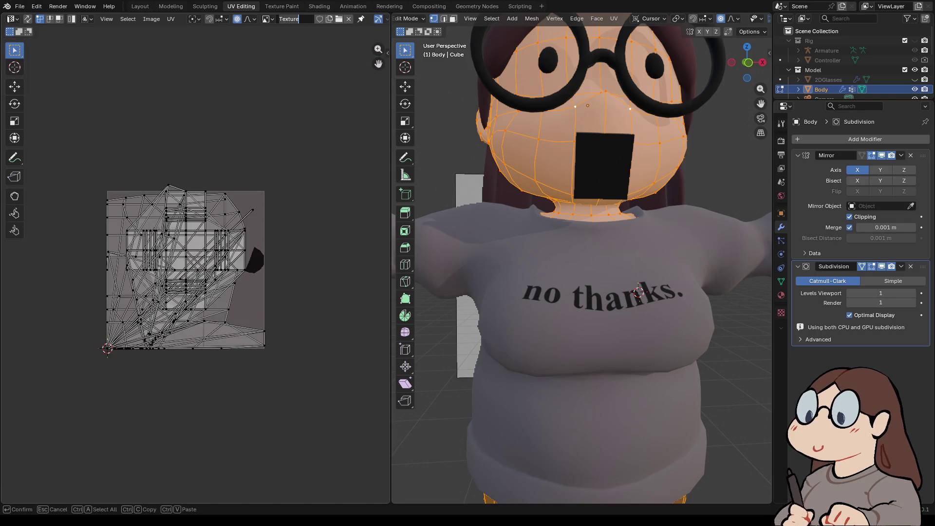
key("Return")
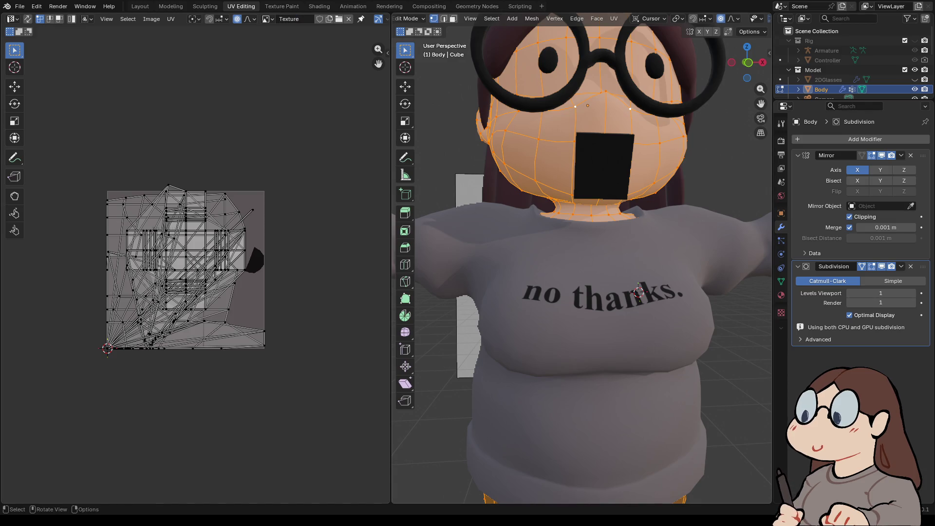
- Leave Edit Mode on the Body and deselect it with Alt+A
key("Tab")
key("alt+a")
scroll(581, 263, "down", 3)
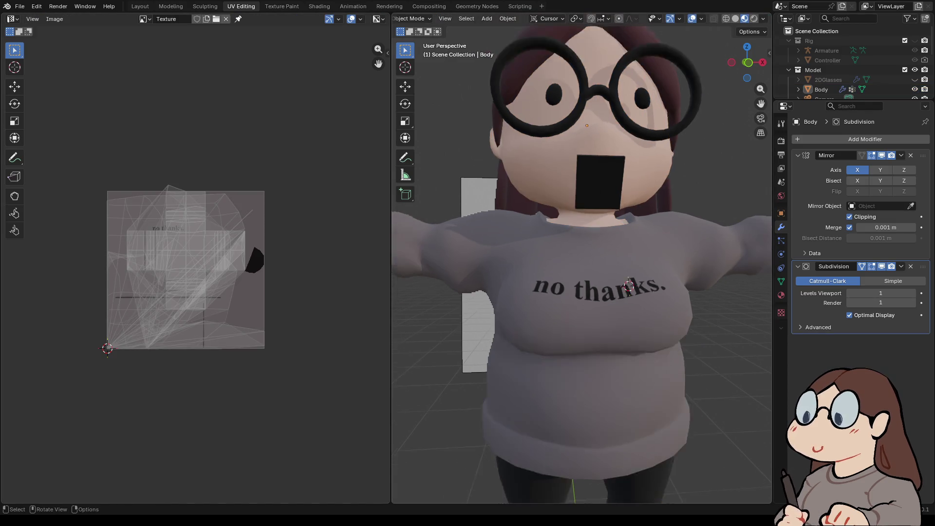
- Select the Shirt object, orbit to view it from below, and switch it to Edit Mode
left_click(584, 302)
scroll(194, 270, "up", 3)
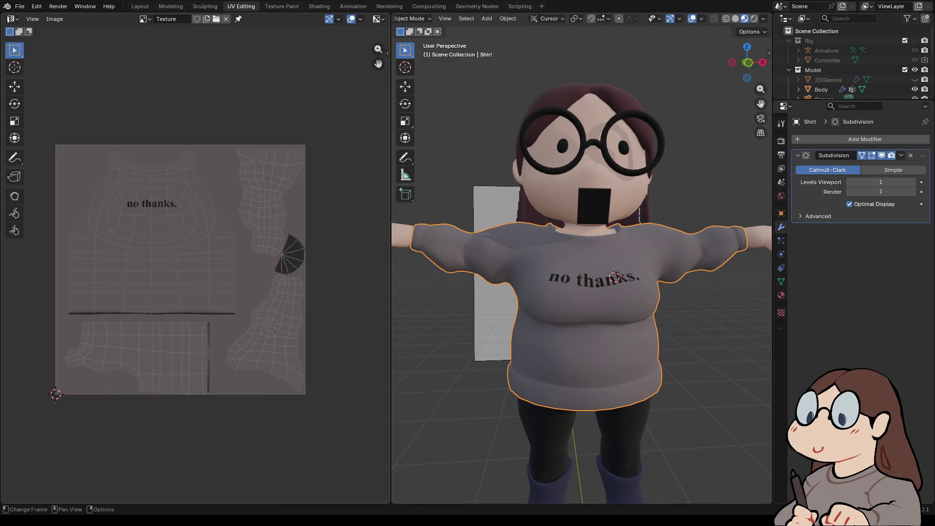
scroll(581, 263, "up", 10)
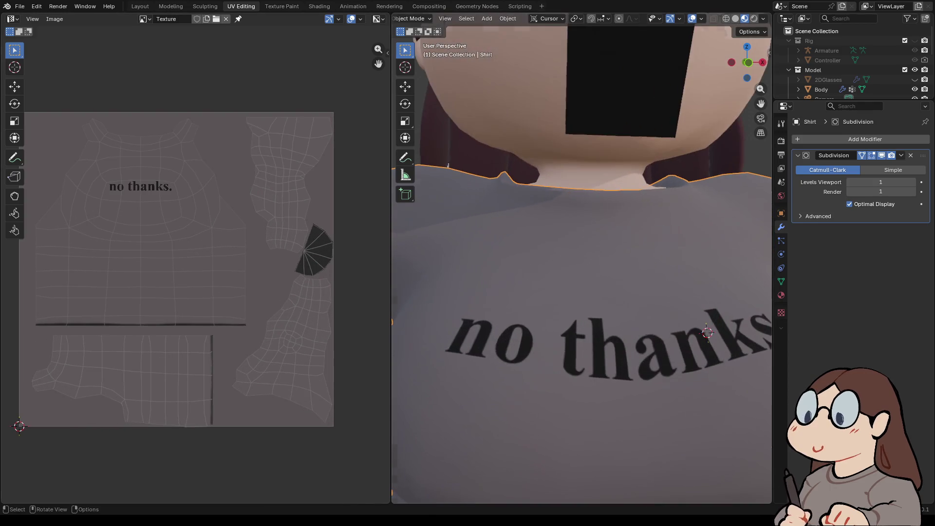
scroll(582, 263, "down", 4)
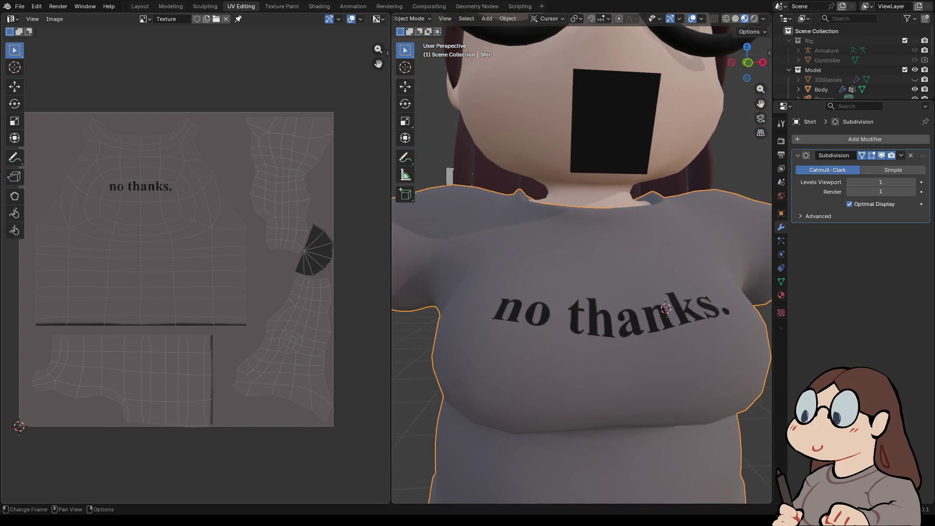
scroll(581, 258, "down", 5)
mouse_move(582, 263)
middle_mouse_down()
mouse_move(579, 195)
mouse_move(560, 266)
mouse_move(567, 262)
middle_mouse_up()
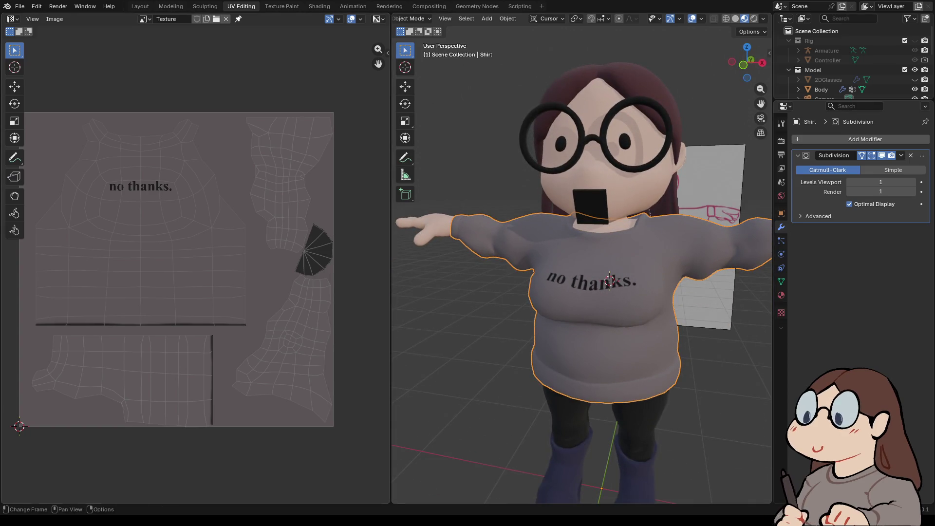
left_click(411, 18)
left_click(411, 41)
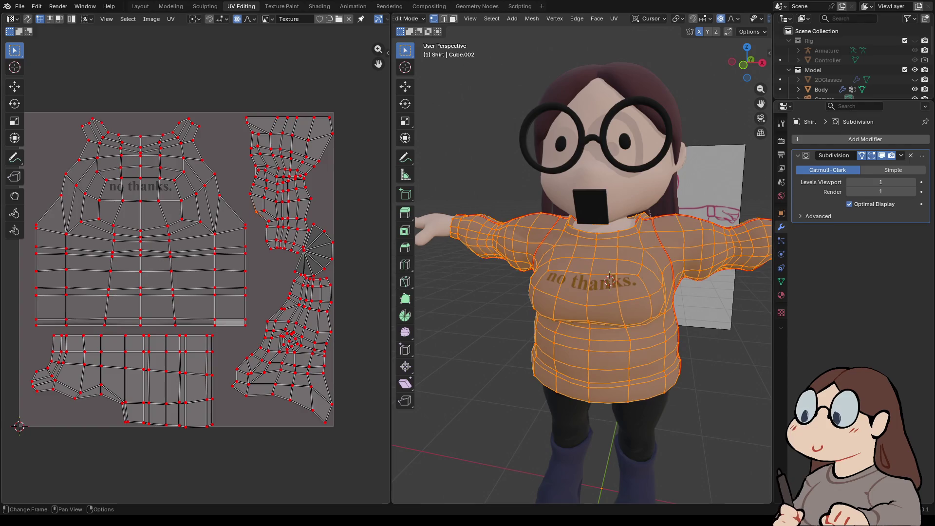
- Scale all shirt UV islands to about 0.49, move them to the texture's upper-left, then deselect
key("a")
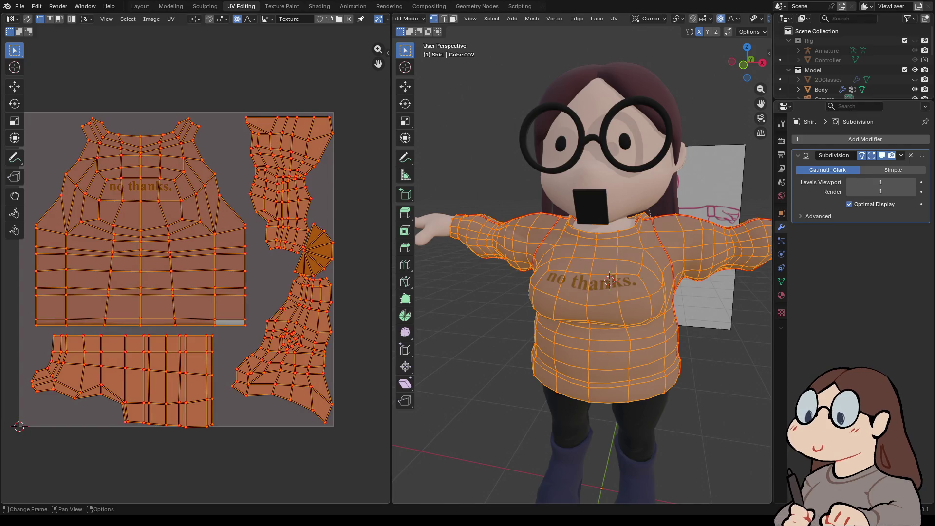
key("s")
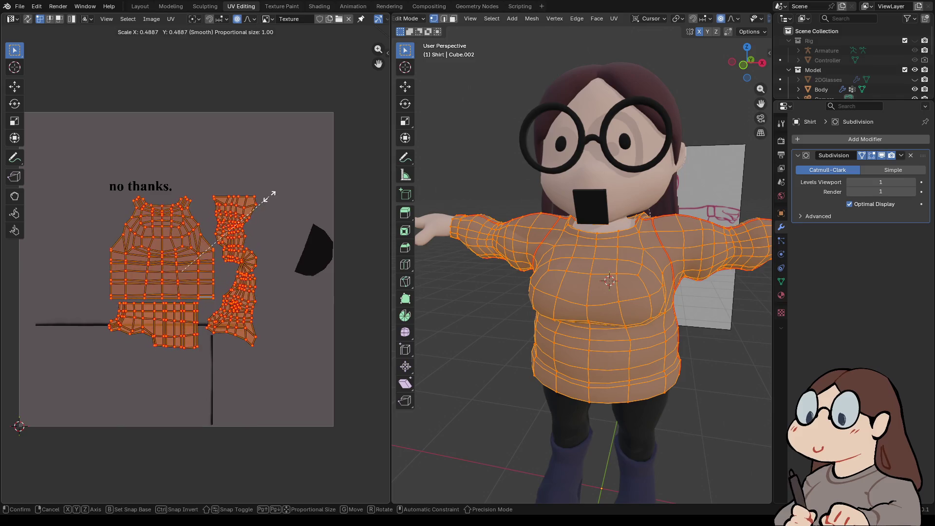
left_click(269, 195)
key("g")
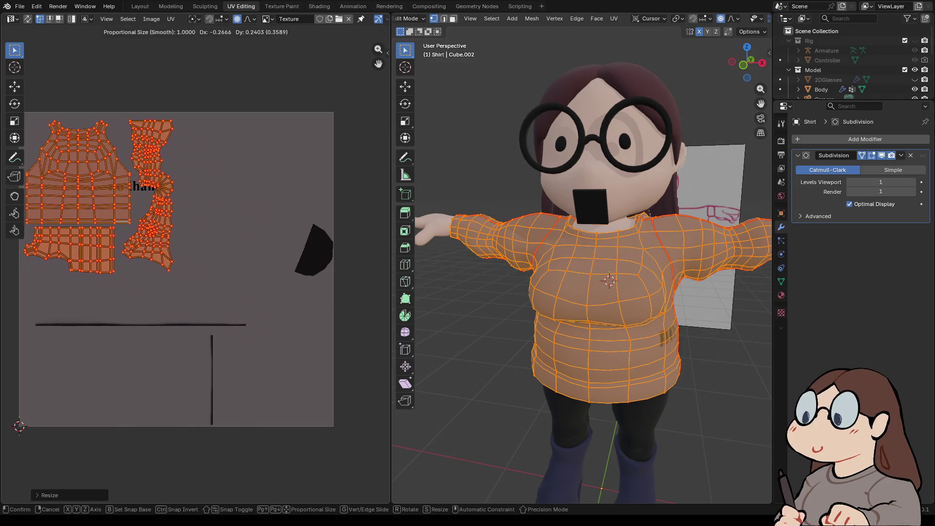
key("Return")
middle_click_drag(195, 292, 233, 331)
key("g")
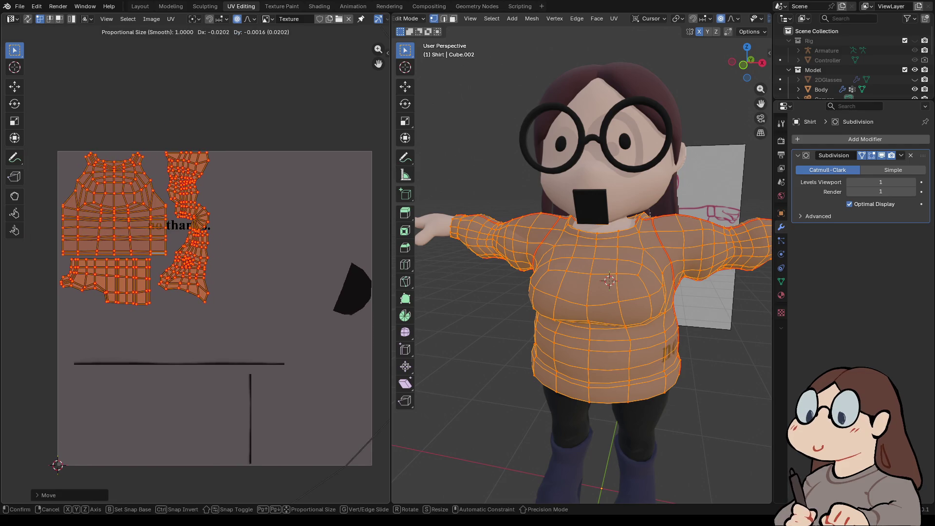
key("Return")
mouse_move(584, 272)
middle_mouse_down()
mouse_move(424, 250)
mouse_move(420, 214)
mouse_move(434, 272)
middle_mouse_up()
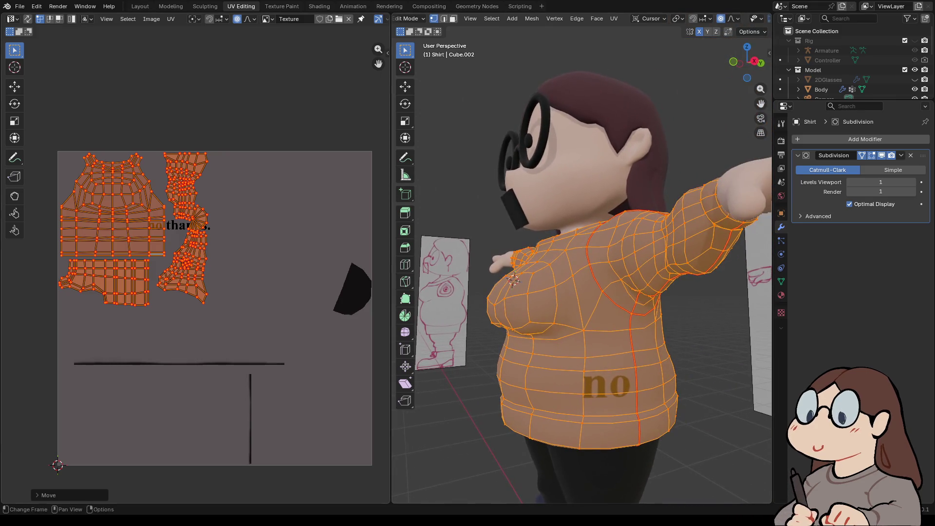
key("alt+a")
key("alt+a")
- Return to Object Mode, select only the Body, and enter Edit Mode
left_click(409, 19)
left_click(411, 30)
left_click(584, 146, "shift")
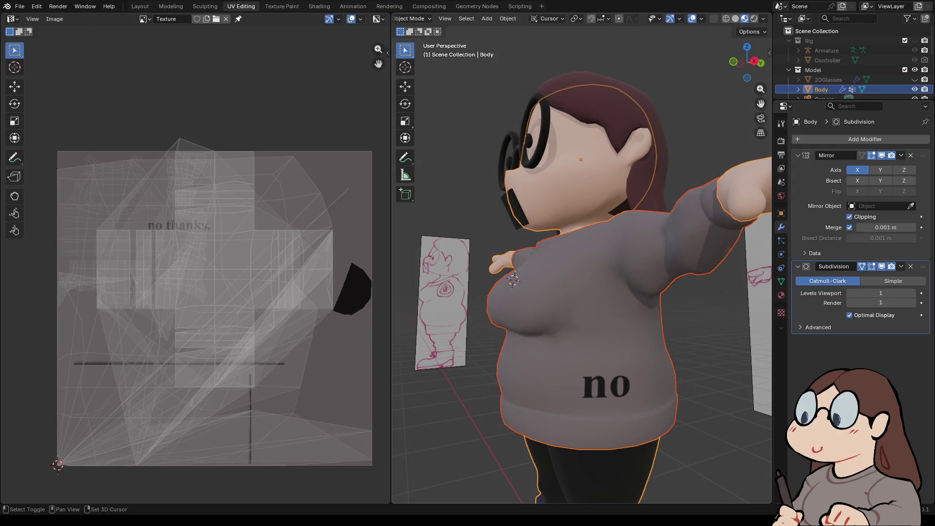
left_click(585, 147)
left_click(444, 18)
left_click(411, 19)
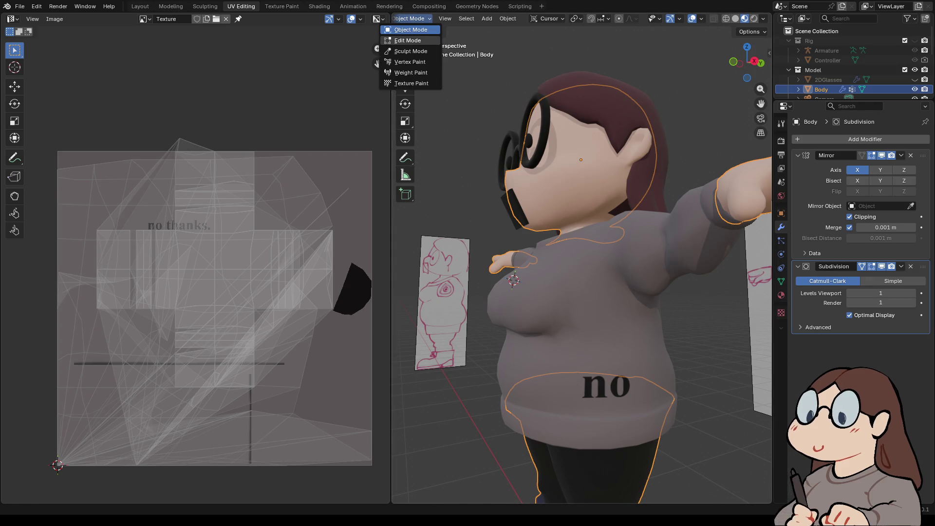
left_click(411, 40)
- Hide body parts with H, then reveal them all again with Alt+H
mouse_move(581, 273)
middle_mouse_down()
mouse_move(598, 244)
mouse_move(564, 263)
middle_mouse_up()
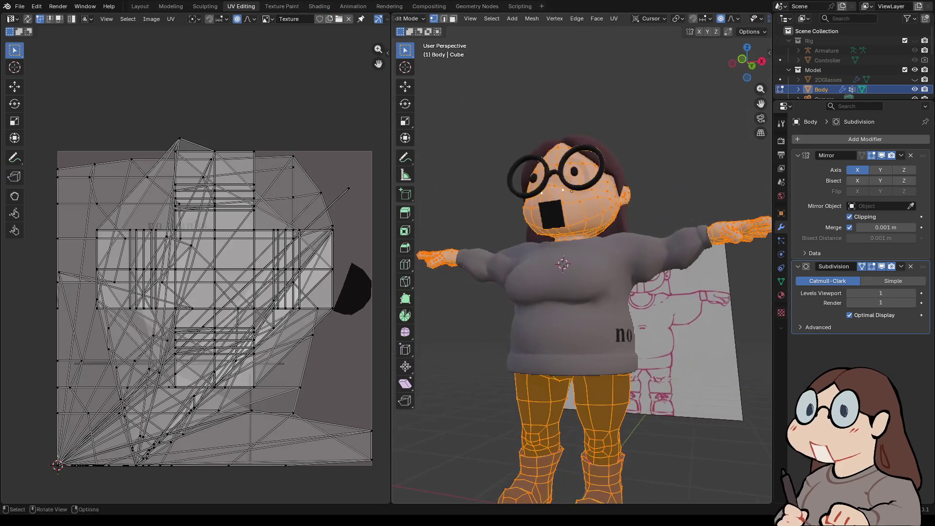
scroll(852, 63, "down", 5)
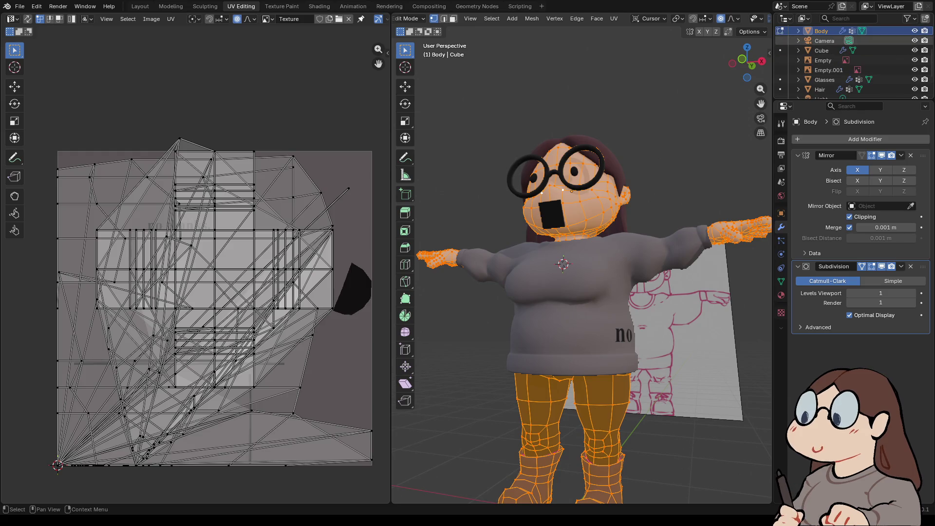
scroll(852, 63, "up", 4)
key("h")
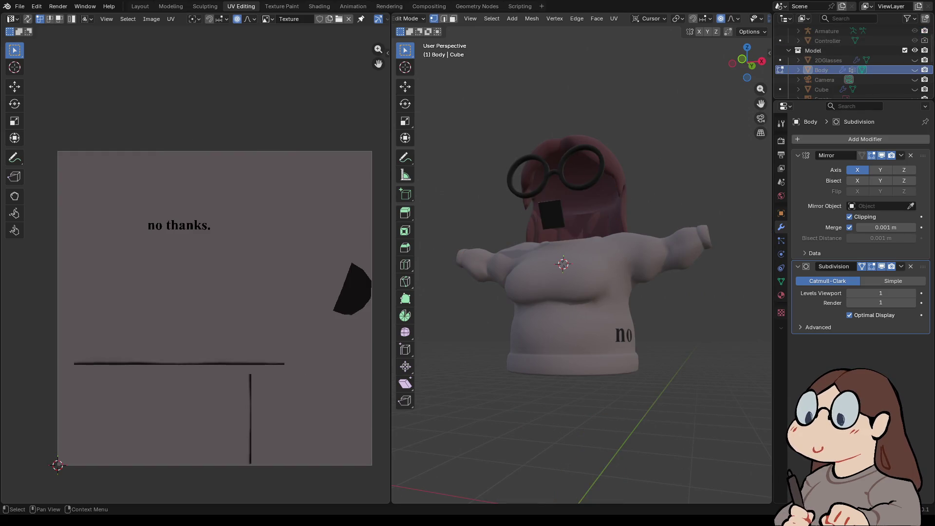
scroll(852, 63, "down", 2)
key("h")
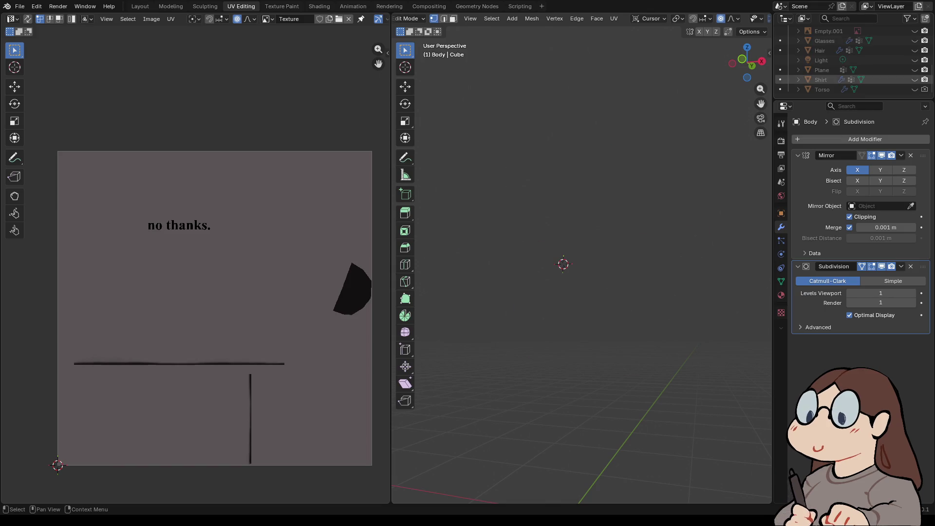
scroll(852, 64, "up", 2)
key("alt+h")
- From a side view, select a vertical edge loop running down the leg
mouse_move(584, 292)
middle_mouse_down()
mouse_move(540, 278)
mouse_move(521, 288)
mouse_move(525, 341)
mouse_move(526, 288)
mouse_move(477, 287)
middle_mouse_up()
scroll(525, 292, "up", 3)
left_click(479, 283, "alt")
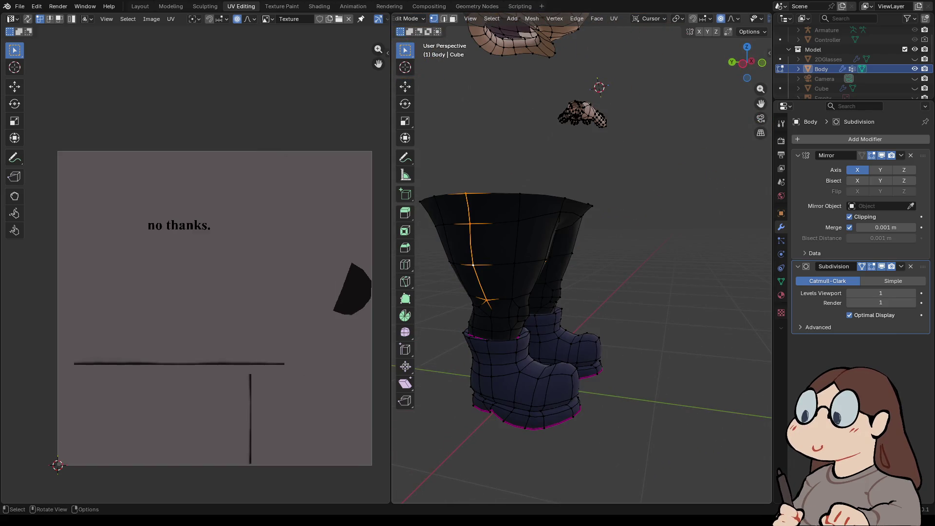
- Mark the selected leg edge loop as a UV seam
right_click(458, 239)
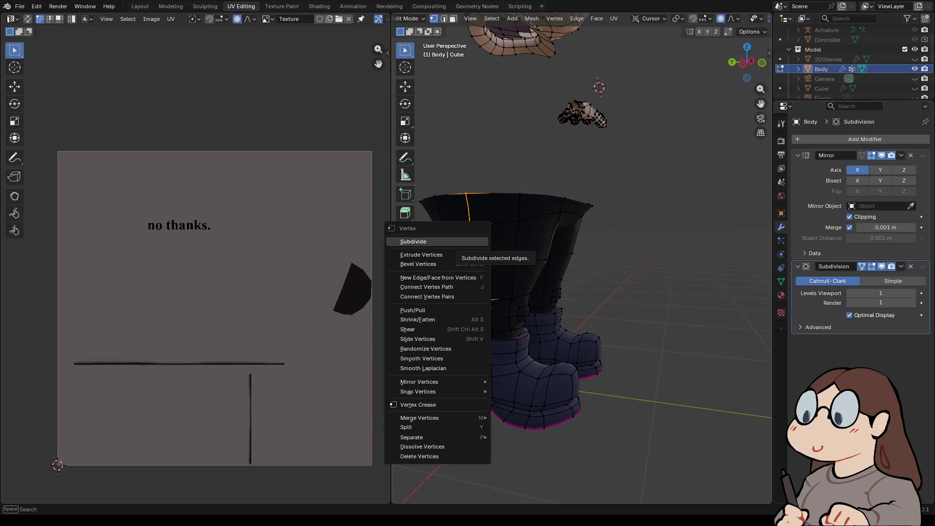
left_click(614, 19)
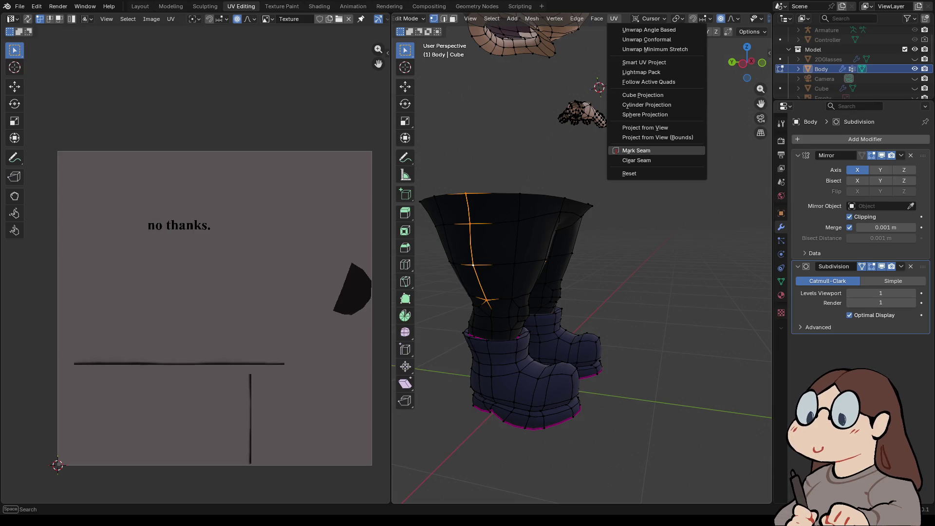
left_click(633, 151)
middle_click_drag(584, 219, 618, 190)
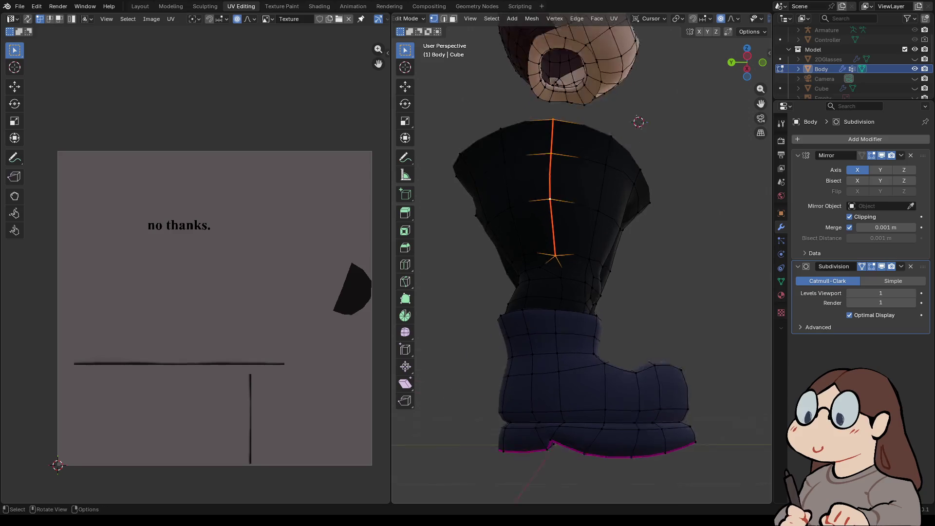
scroll(581, 265, "up", 2)
middle_click_drag(582, 265, 592, 263)
- Mark the loop around the boot top as a seam, then box-deselect it
left_click(534, 282)
middle_click_drag(584, 243, 608, 232)
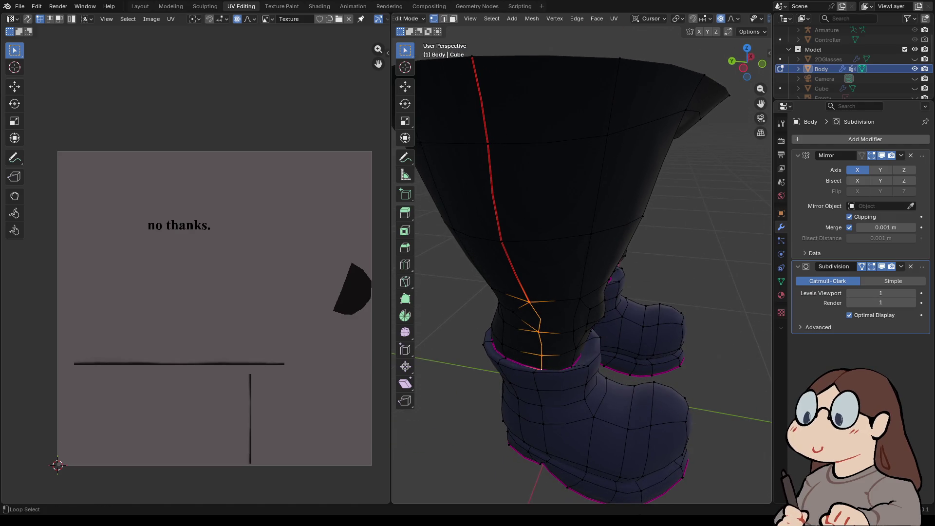
right_click(487, 365)
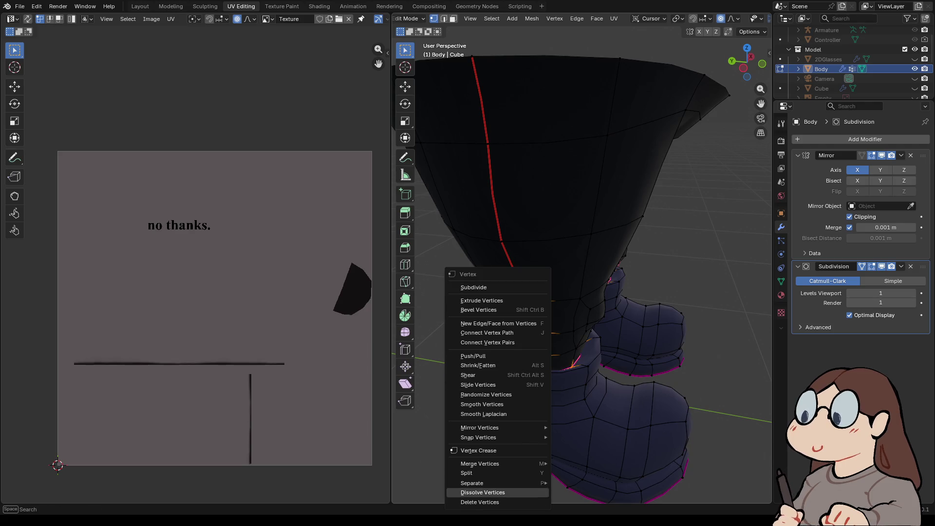
key("u")
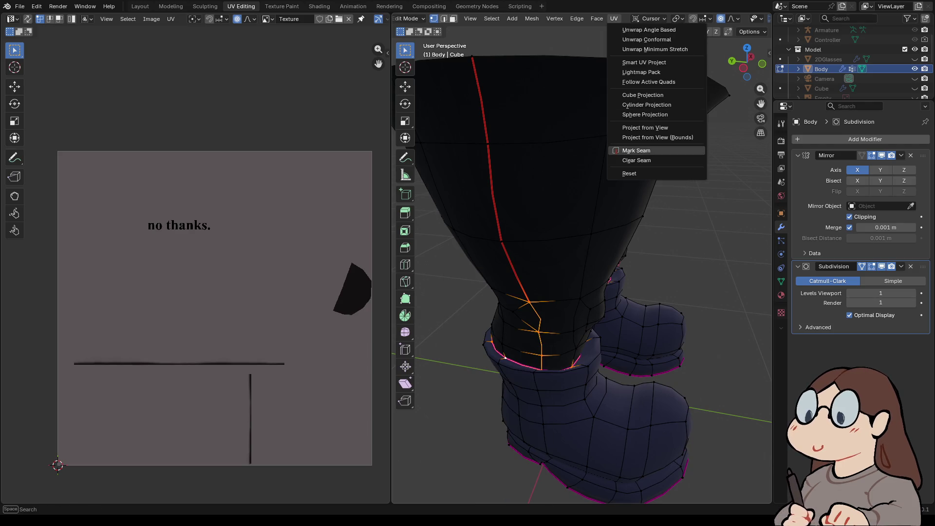
left_click(633, 149)
mouse_move(582, 292)
middle_mouse_down()
mouse_move(581, 204)
mouse_move(582, 229)
middle_mouse_up()
key("b")
left_click_drag(619, 351, 633, 363, "shift")
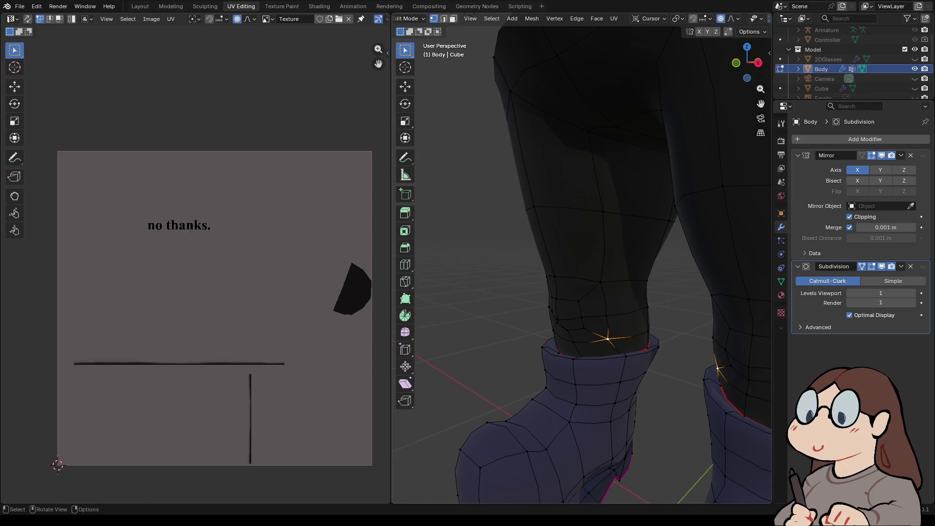
- In edge mode, select the edge path down the inner legs to the crotch and mark it as a seam
key("2")
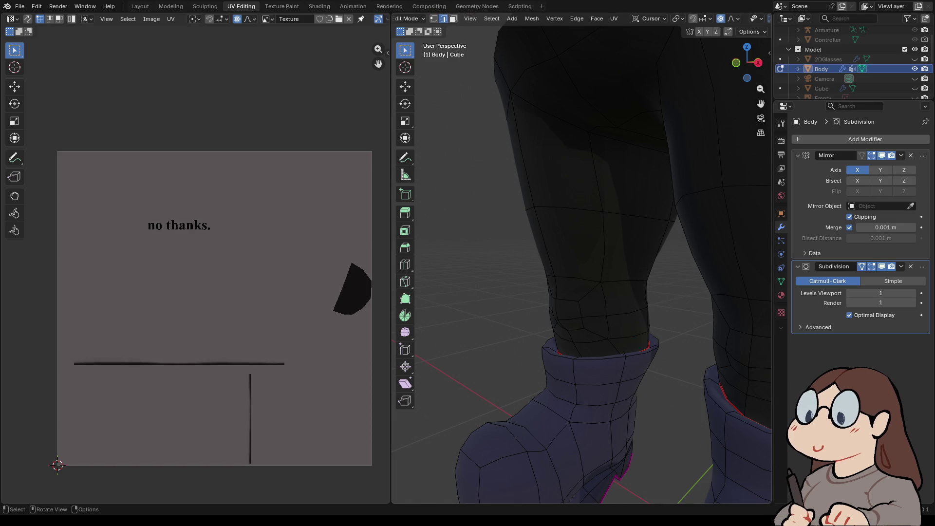
left_click(603, 219, "shift")
left_click(591, 141, "shift")
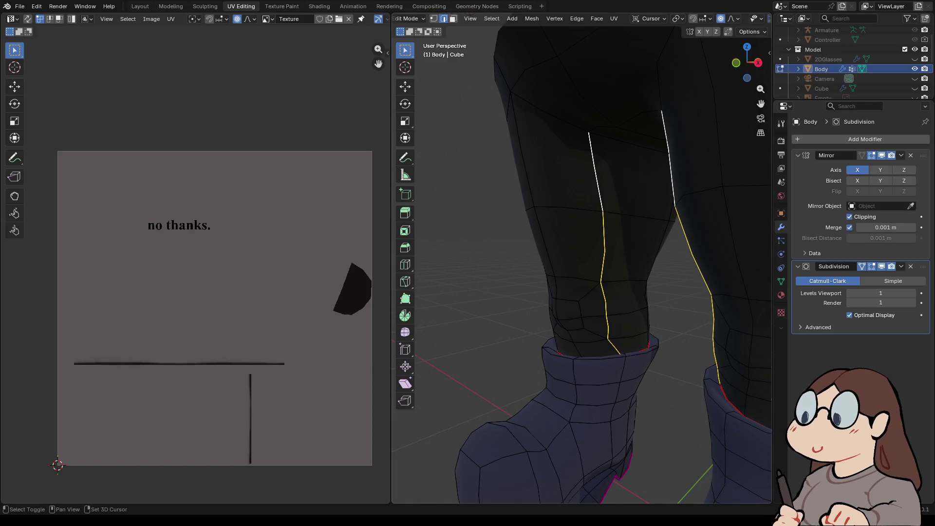
middle_click_drag(582, 272, 582, 234)
left_click(658, 115, "shift")
key("ctrl+e")
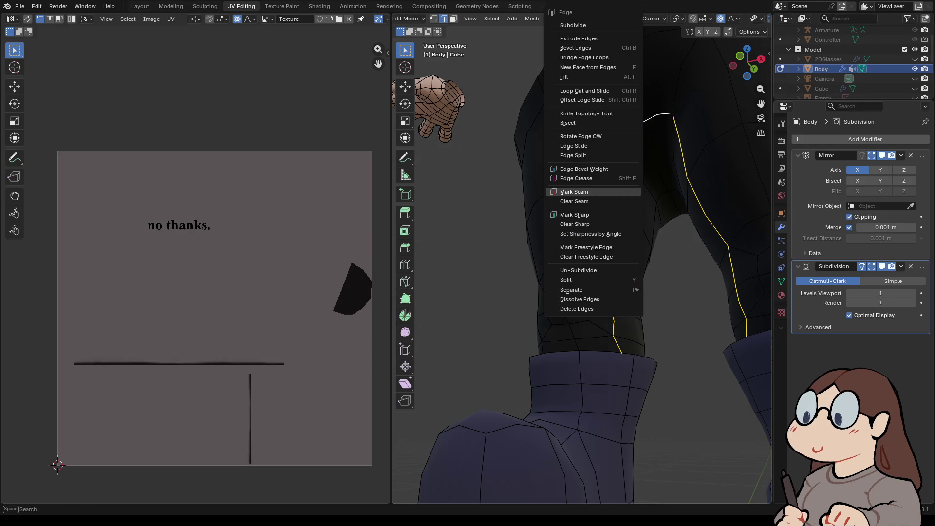
left_click(573, 192)
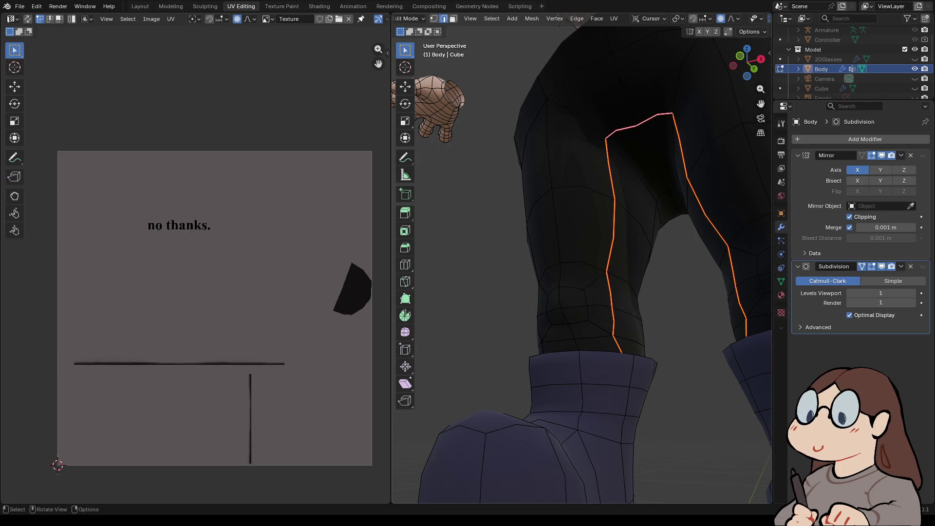
- Select the edge loops around both boot soles and mark them as seams
scroll(581, 244, "down", 4)
middle_click_drag(582, 244, 581, 205)
mouse_move(582, 244)
middle_mouse_down()
mouse_move(526, 214)
mouse_move(414, 214)
middle_mouse_up()
scroll(558, 295, "up", 5)
mouse_move(557, 295)
middle_mouse_down()
mouse_move(486, 292)
mouse_move(487, 224)
middle_mouse_up()
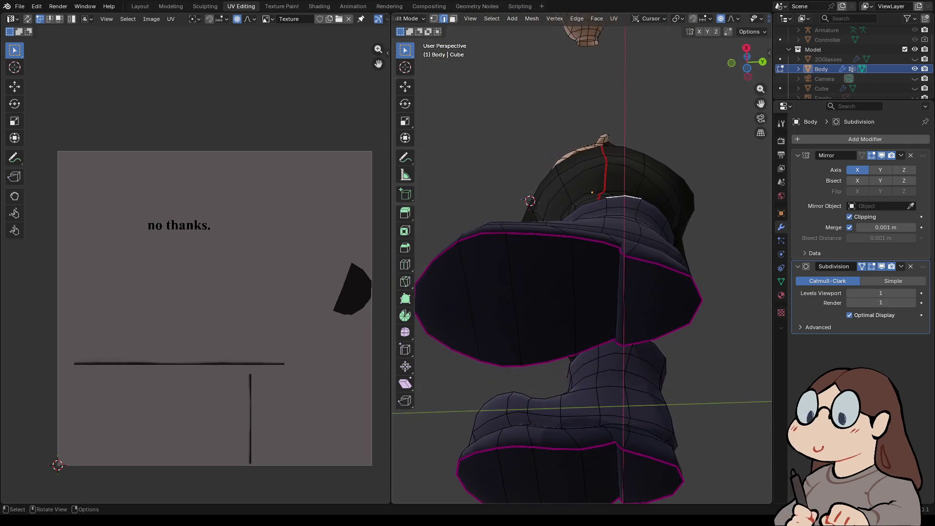
left_click(538, 235, "alt")
left_click(545, 361, "alt+shift")
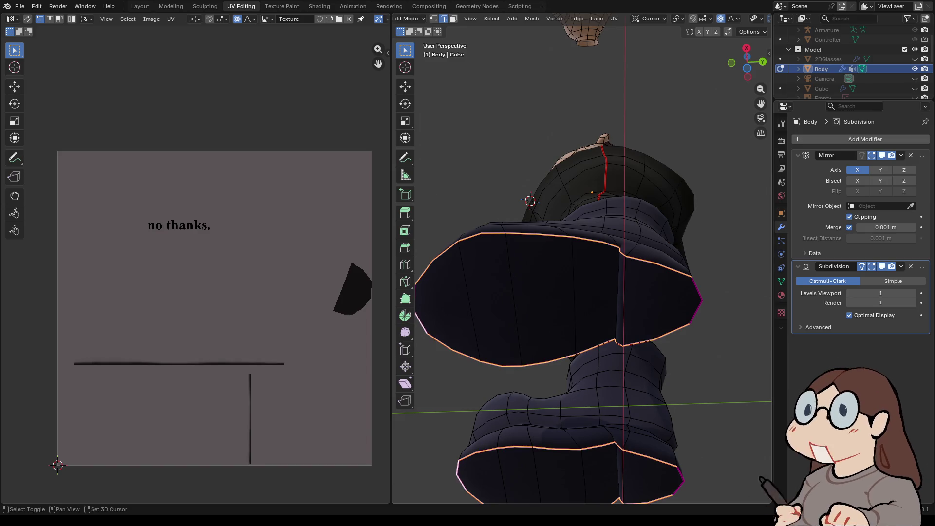
right_click(677, 296)
left_click(676, 297)
- Select more boot edges toward the soles, undoing a mistaken back-of-leg loop selection
mouse_move(676, 297)
middle_mouse_down()
mouse_move(633, 243)
mouse_move(569, 247)
middle_mouse_up()
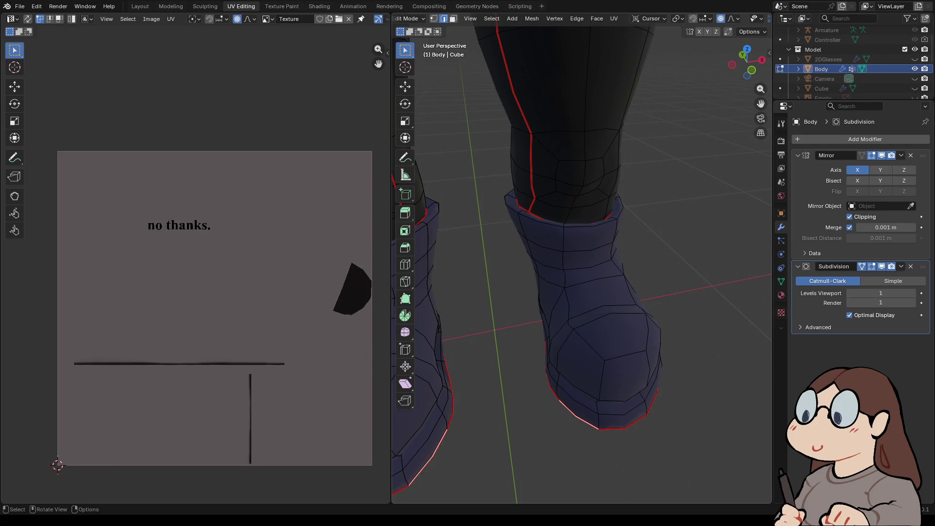
left_click(588, 344, "shift")
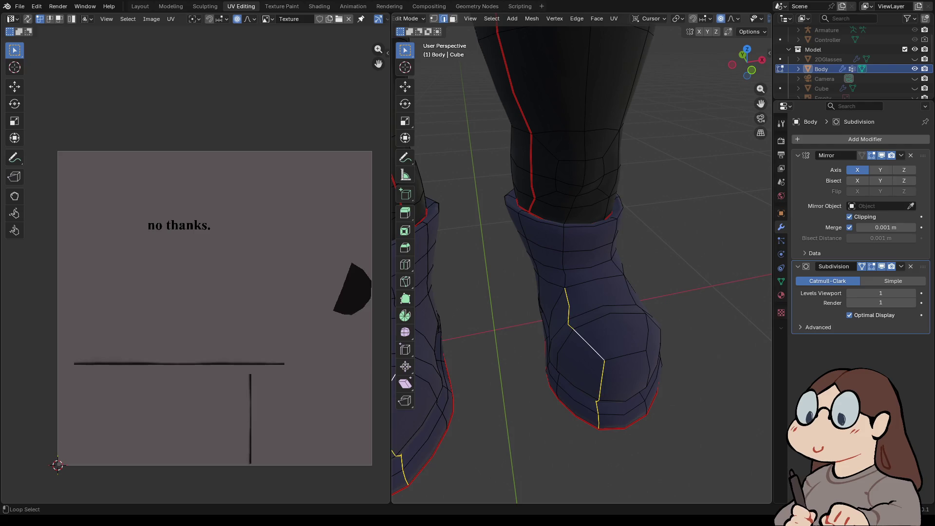
mouse_move(584, 293)
middle_mouse_down()
mouse_move(541, 277)
mouse_move(397, 285)
middle_mouse_up()
left_click(579, 276, "shift")
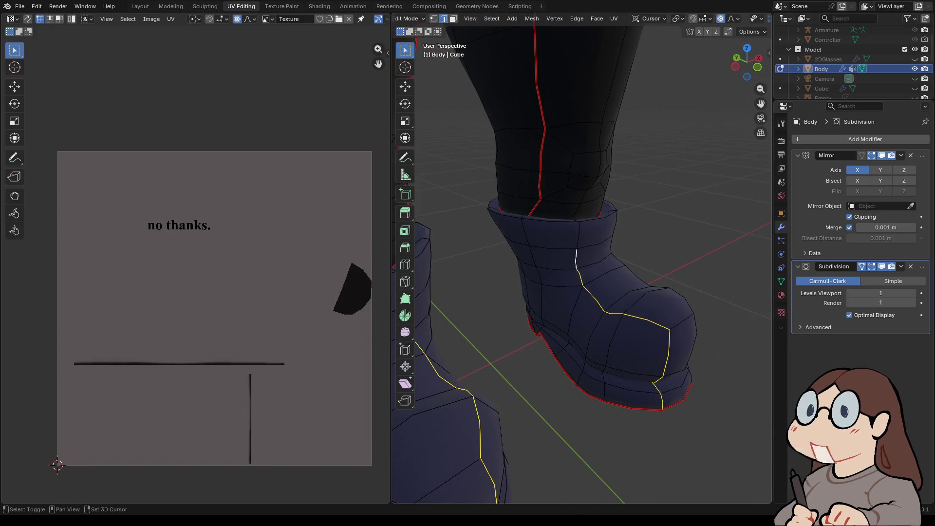
middle_click_drag(579, 276, 516, 279)
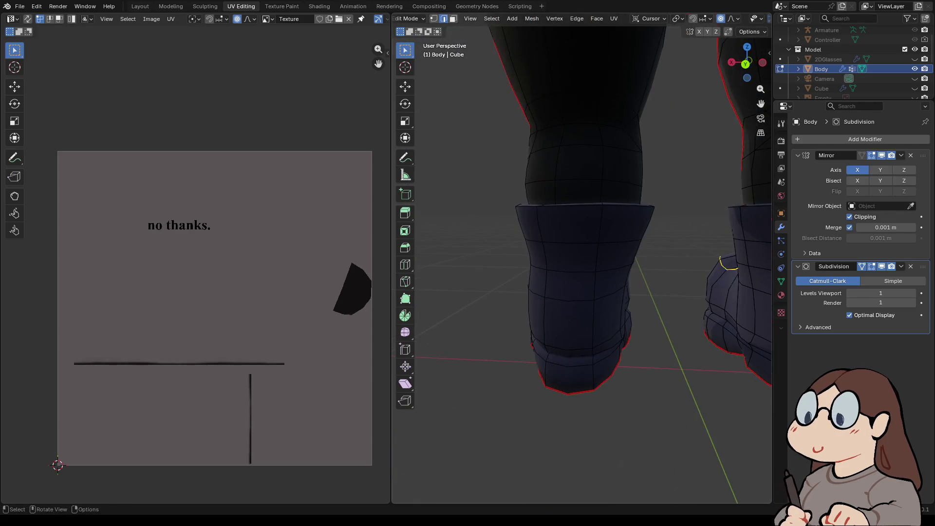
left_click(593, 377, "alt+shift")
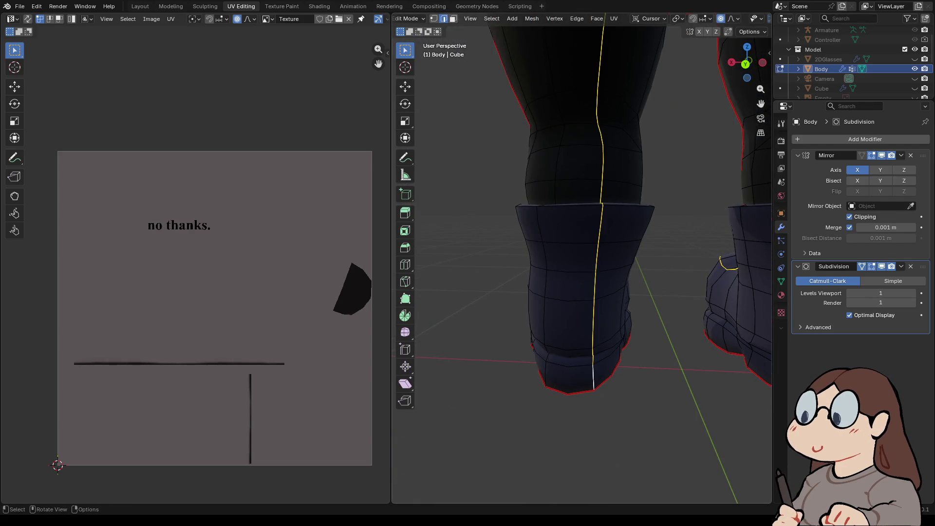
key("ctrl+z")
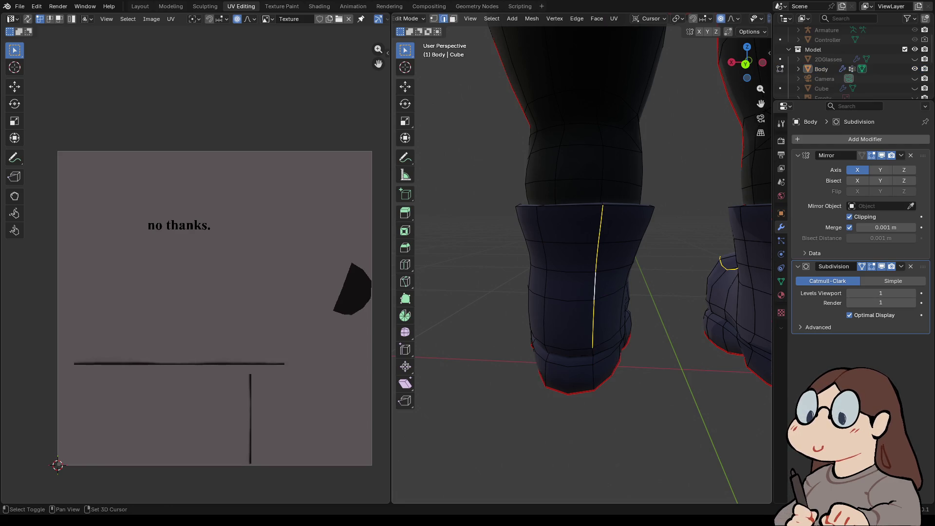
mouse_move(584, 273)
middle_mouse_down()
mouse_move(604, 312)
mouse_move(586, 278)
mouse_move(591, 351)
mouse_move(595, 292)
mouse_move(621, 284)
mouse_move(452, 296)
middle_mouse_up()
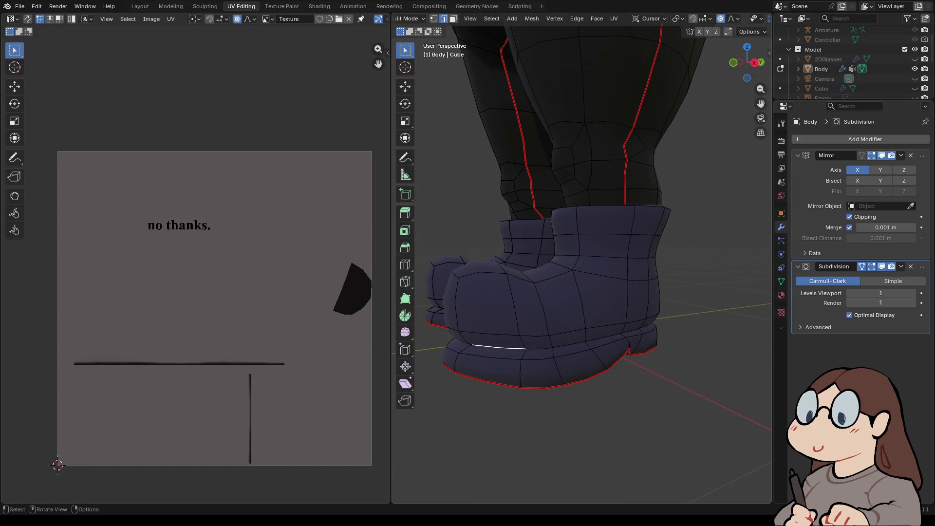
- Mark the selected edges down the side of the boots as seams
right_click(452, 296)
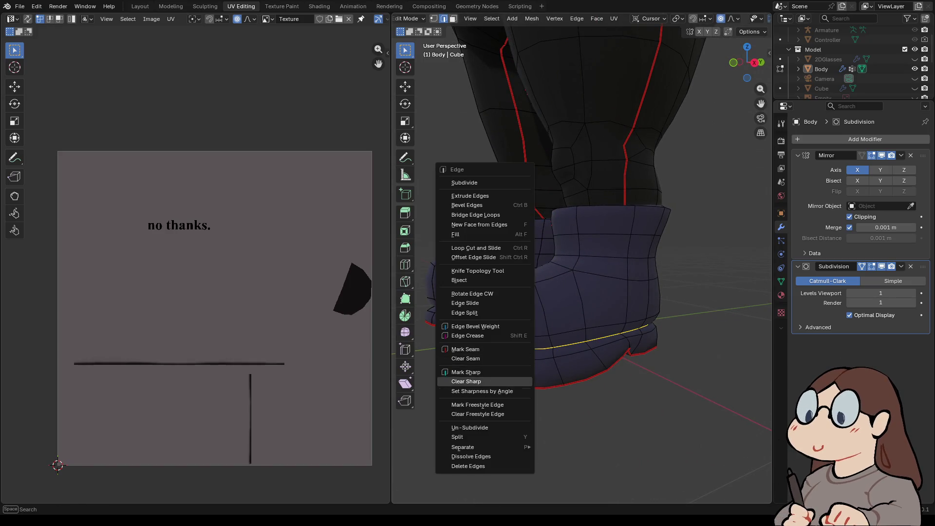
left_click(467, 348)
middle_click_drag(467, 348, 533, 349)
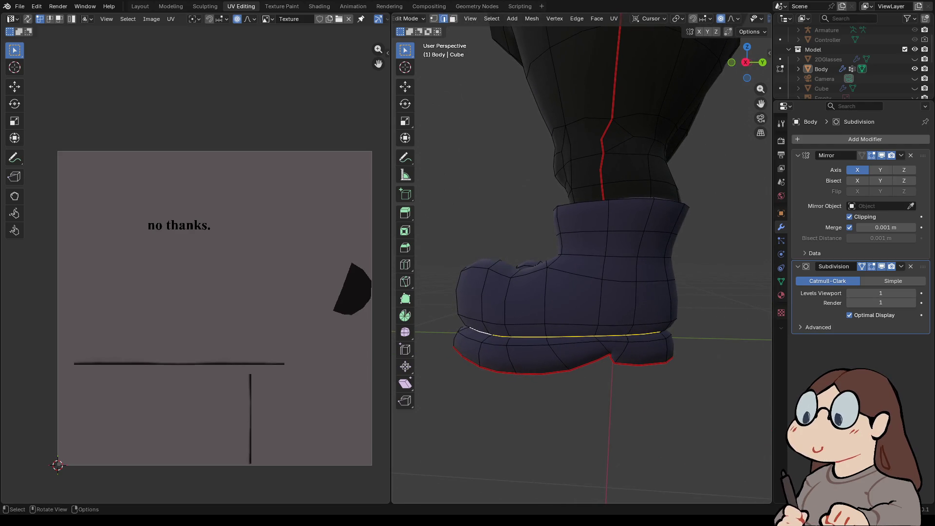
key("ctrl+e")
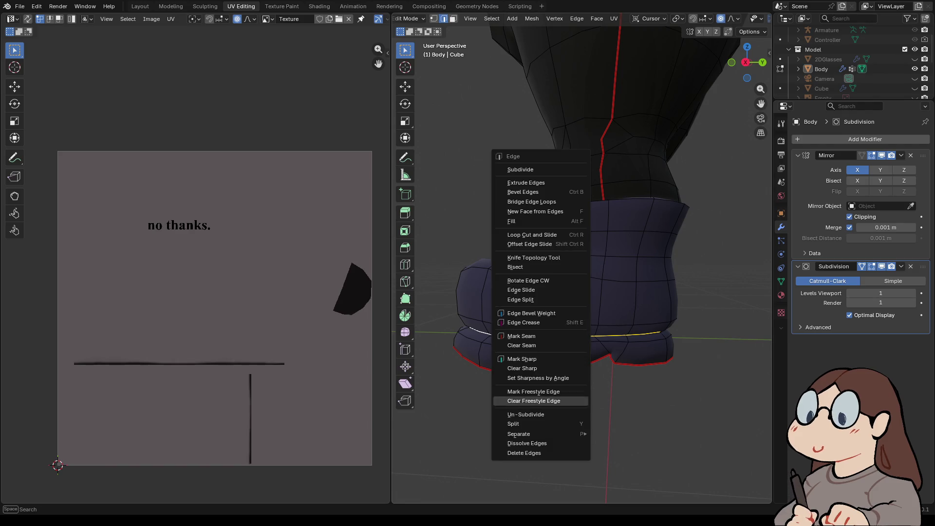
left_click(521, 335)
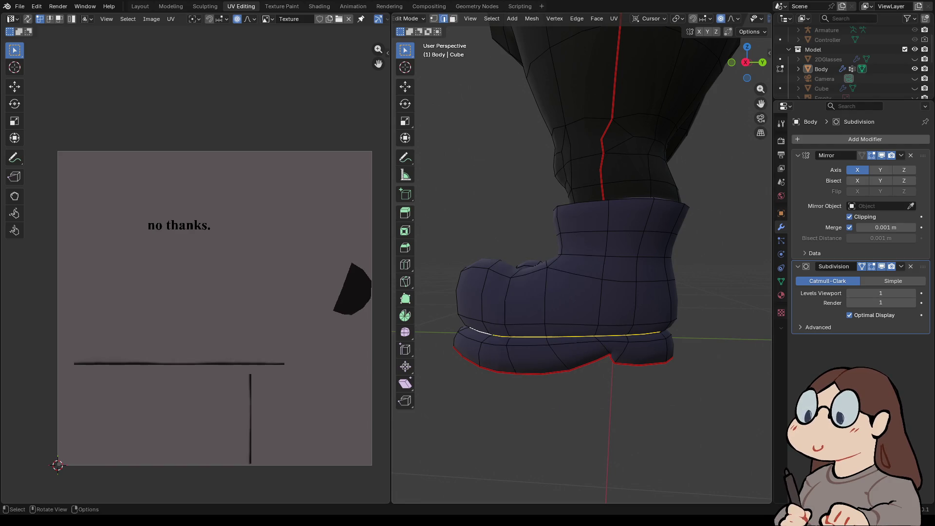
mouse_move(558, 235)
middle_mouse_down()
mouse_move(587, 234)
mouse_move(499, 238)
mouse_move(535, 237)
middle_mouse_up()
key("ctrl+e")
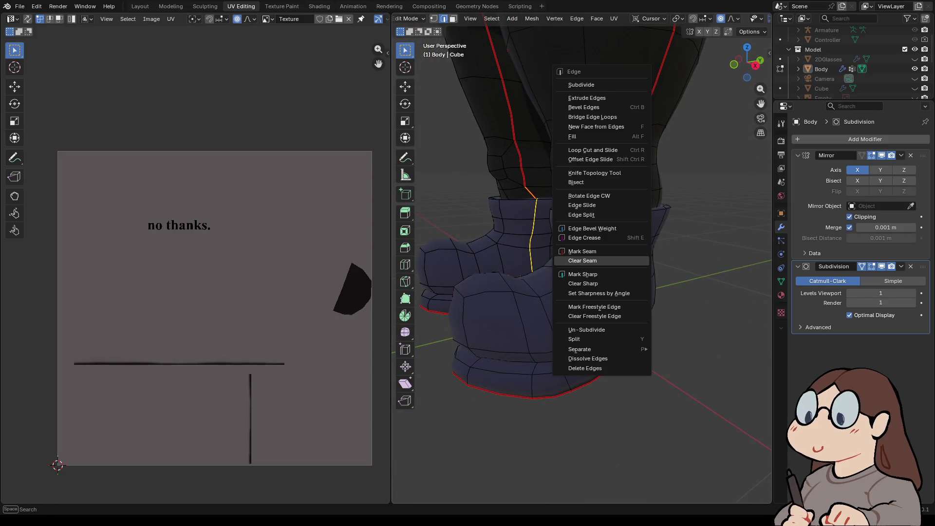
left_click(582, 251)
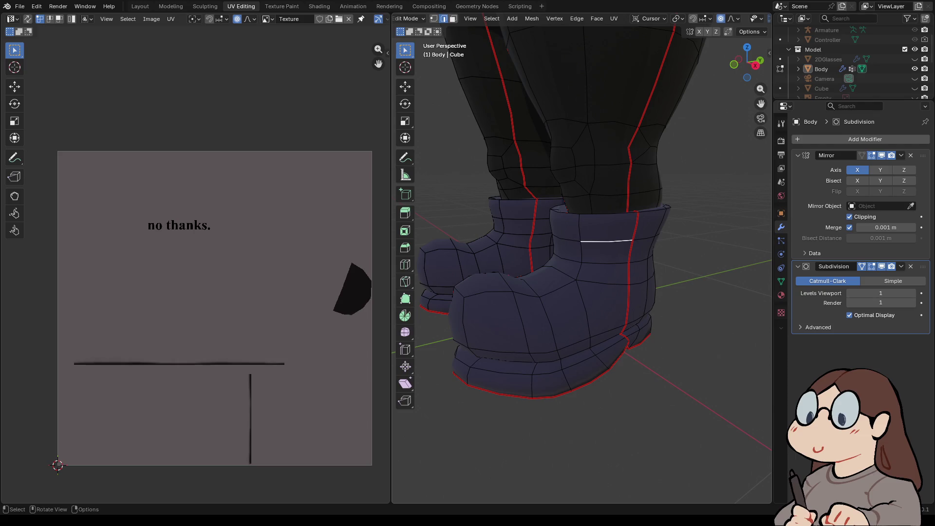
- Cancel two accidental G moves of the edges, leaving the boot mesh unchanged
key("g")
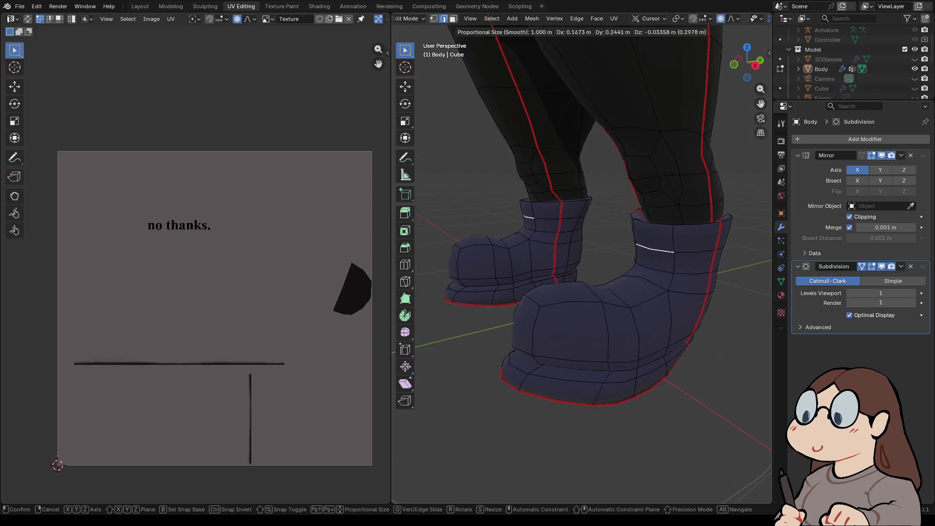
key("Escape")
key("g")
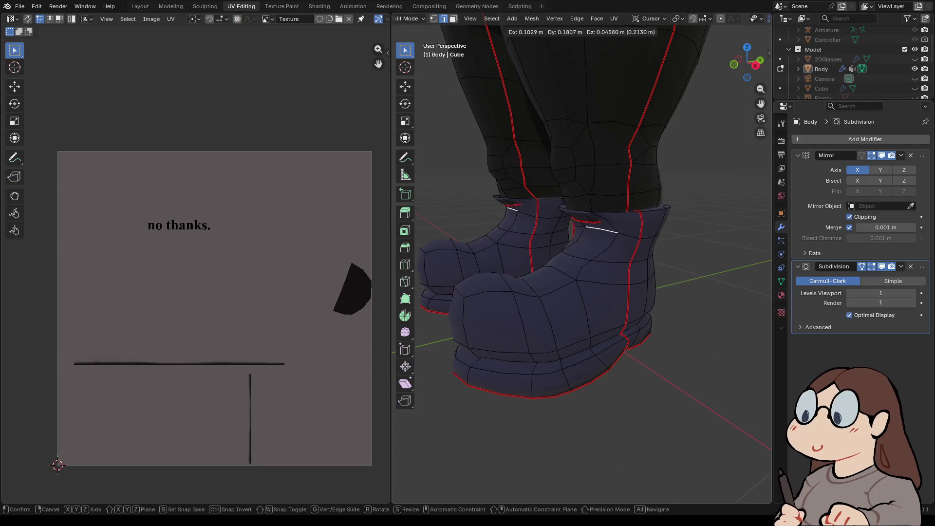
key("Escape")
mouse_move(560, 243)
middle_mouse_down()
mouse_move(579, 239)
mouse_move(613, 190)
mouse_move(624, 233)
mouse_move(584, 233)
mouse_move(632, 214)
middle_mouse_up()
mouse_move(604, 234)
middle_mouse_down()
mouse_move(691, 136)
mouse_move(609, 146)
middle_mouse_up()
- Preview the full UV layout, frame the body, deselect everything and orbit in on the head
key("a")
key("KP_Decimal")
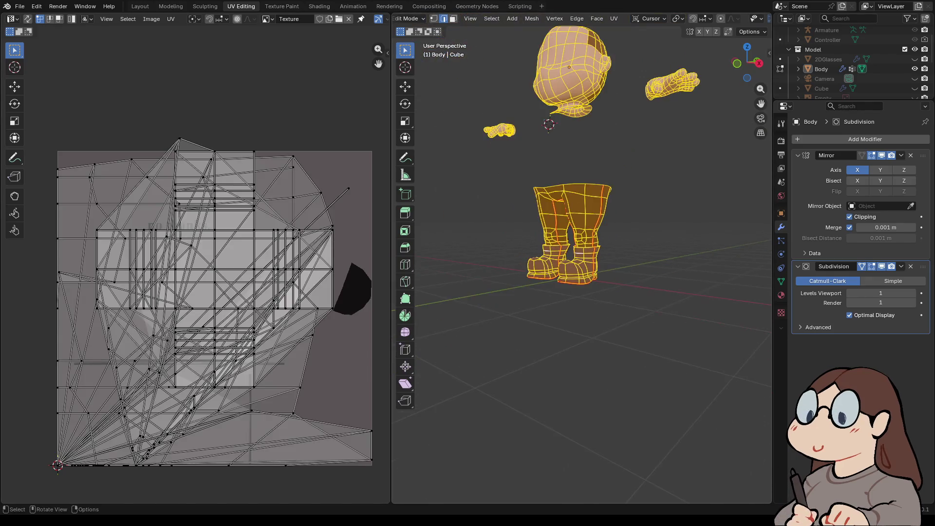
key("alt+a")
scroll(633, 275, "up", 5)
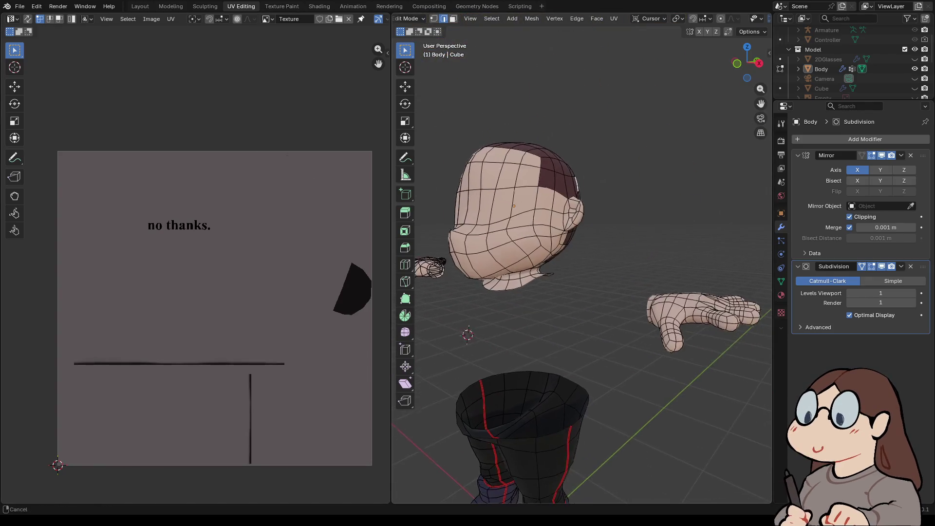
middle_click_drag(584, 244, 657, 244)
mouse_move(584, 292)
middle_mouse_down()
mouse_move(584, 214)
mouse_move(599, 263)
mouse_move(628, 302)
middle_mouse_up()
middle_click_drag(584, 268, 662, 267)
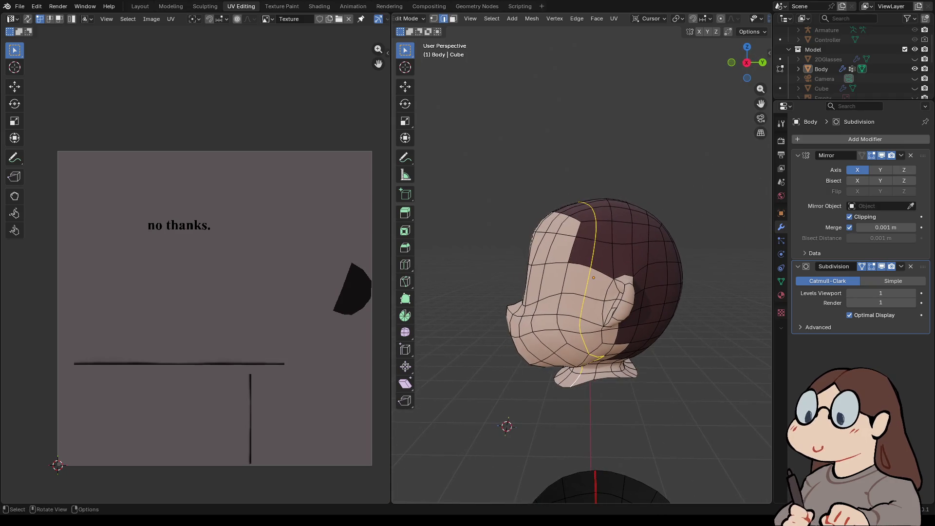
- Mark seams on two edge loops running over the back of the head behind the ear
left_click(602, 335)
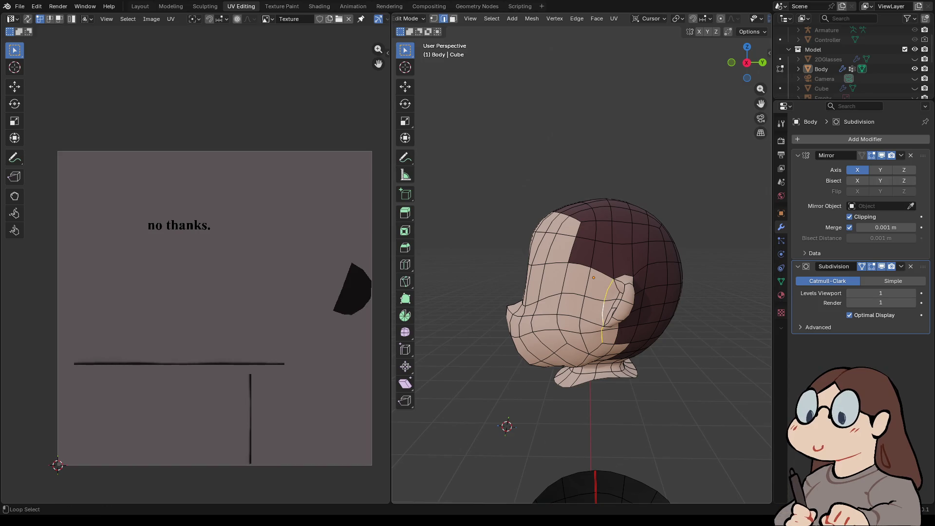
mouse_move(584, 268)
middle_mouse_down()
mouse_move(613, 292)
mouse_move(596, 251)
mouse_move(579, 292)
middle_mouse_up()
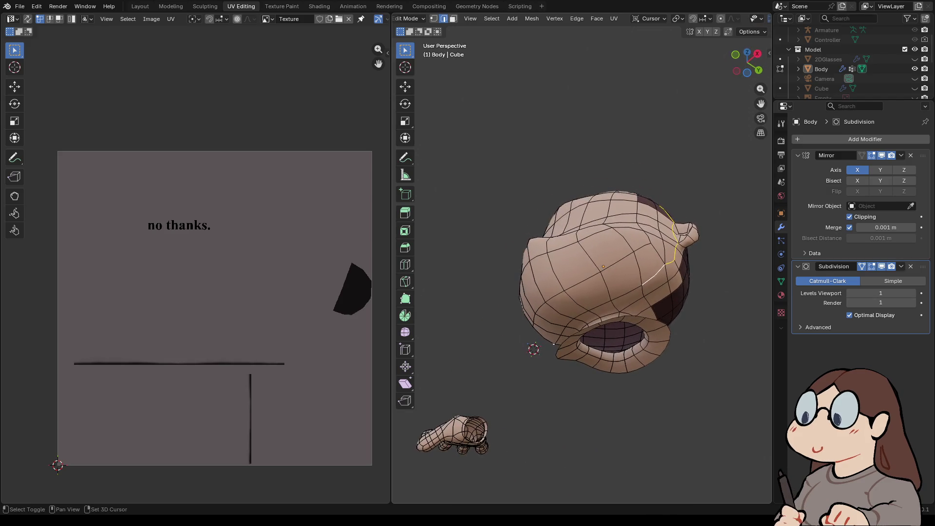
key("shift")
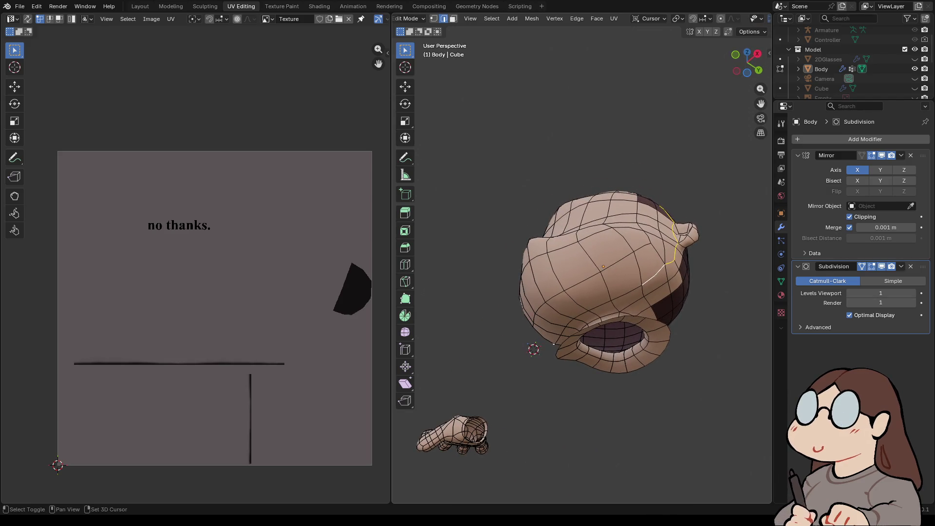
middle_click_drag(579, 292, 633, 234)
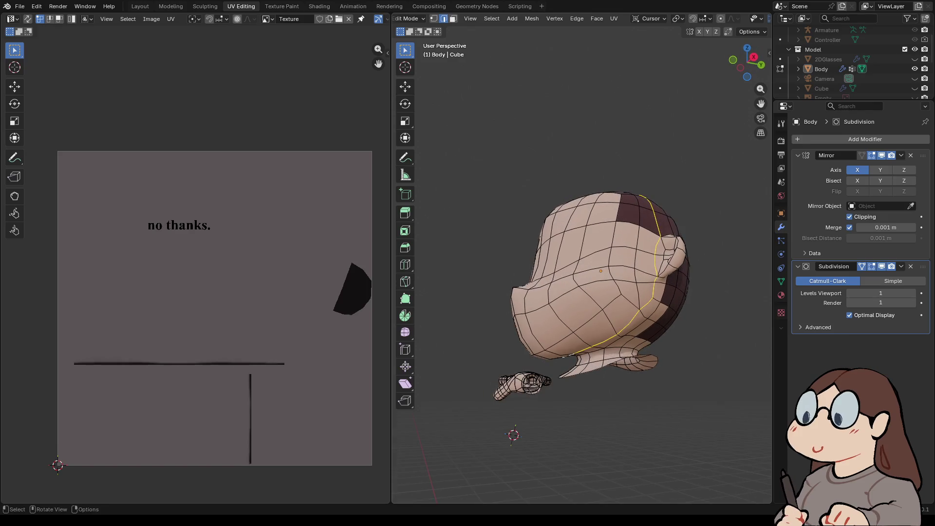
key("ctrl+e")
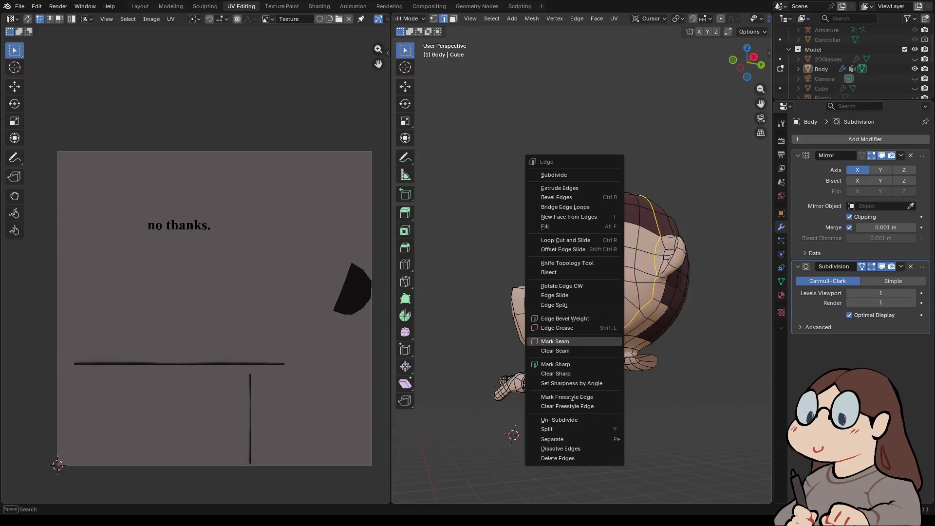
left_click(555, 341)
middle_click_drag(555, 341, 594, 337)
left_click(584, 356, "alt")
key("ctrl+e")
left_click(555, 356)
- Mark additional head edges near the ear and the loop around the neck as seams
mouse_move(555, 356)
middle_mouse_down()
mouse_move(594, 352)
mouse_move(596, 369)
mouse_move(595, 353)
mouse_move(667, 344)
middle_mouse_up()
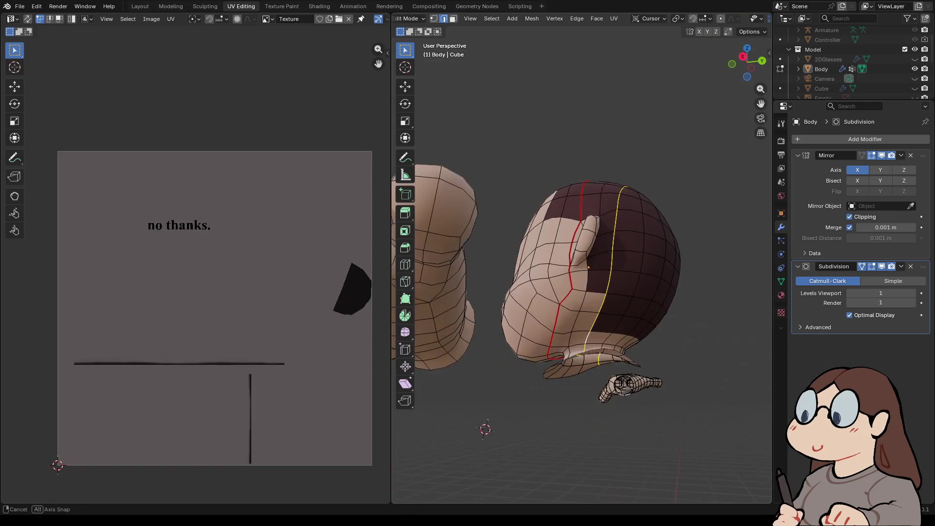
left_click(600, 332, "shift")
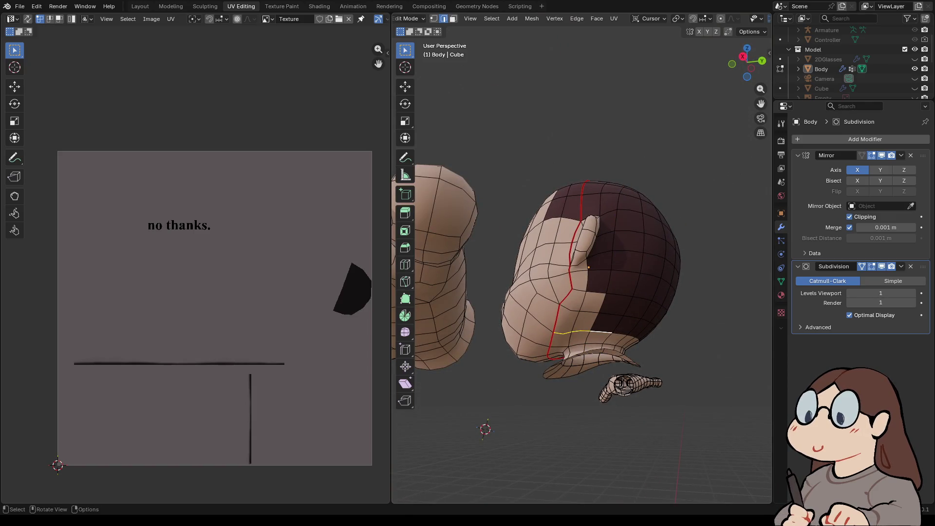
left_click(559, 347, "alt")
left_click(558, 347, "alt+shift")
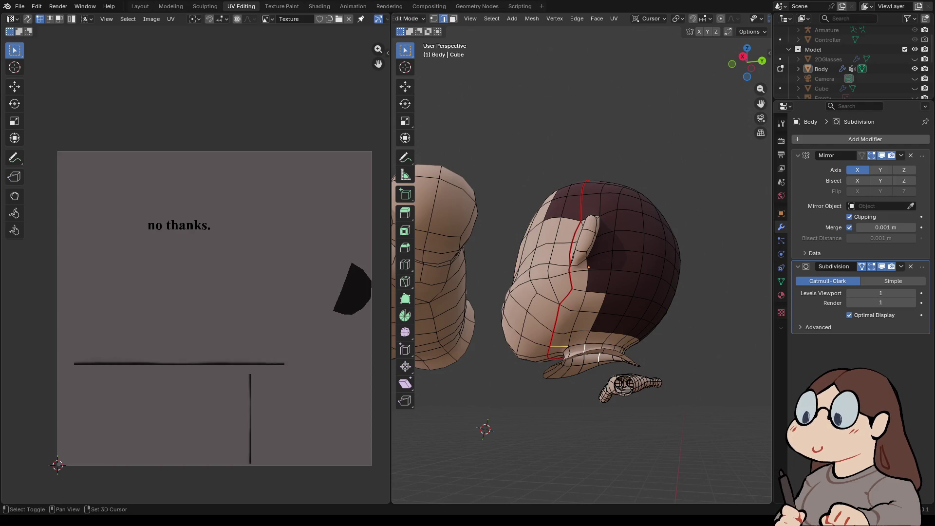
middle_click_drag(559, 346, 501, 346)
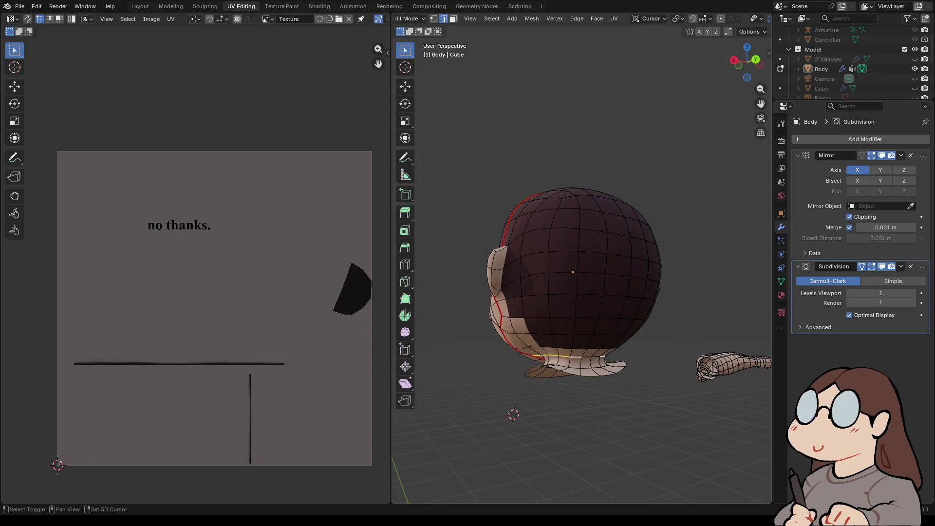
right_click(516, 359)
left_click(521, 359)
mouse_move(521, 359)
middle_mouse_down()
mouse_move(609, 350)
mouse_move(619, 389)
middle_mouse_up()
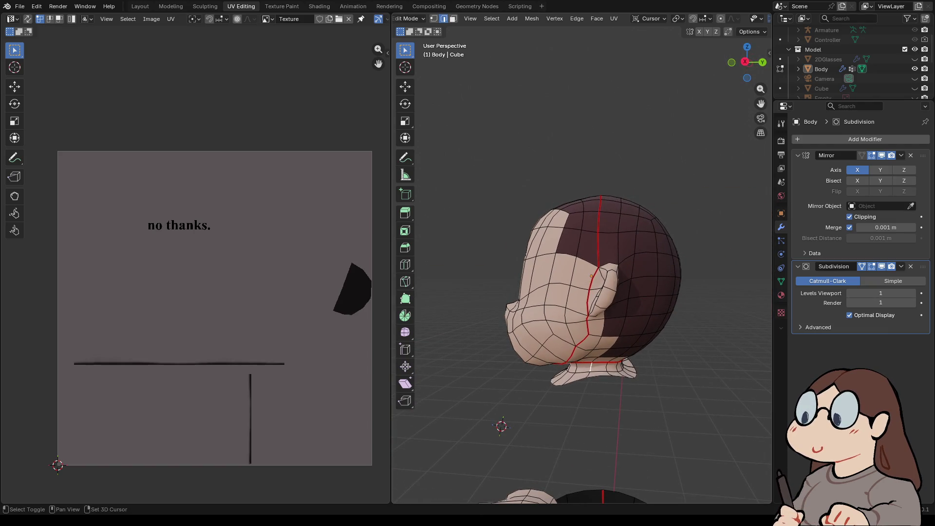
right_click(540, 368)
left_click(540, 367)
- Mark a seam around the ear
mouse_move(667, 319)
middle_mouse_down()
mouse_move(647, 341)
mouse_move(628, 312)
mouse_move(633, 331)
middle_mouse_up()
scroll(591, 300, "up", 3)
middle_click_drag(591, 300, 623, 277)
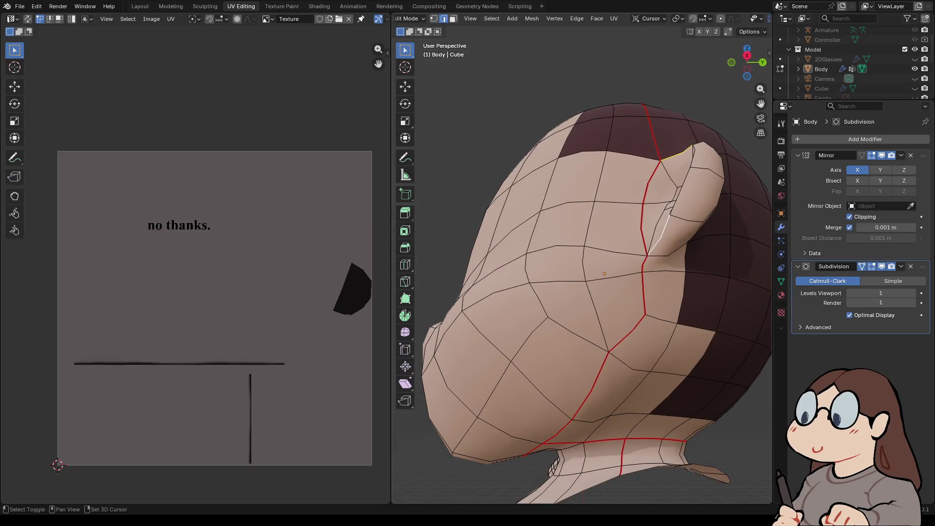
right_click(652, 236)
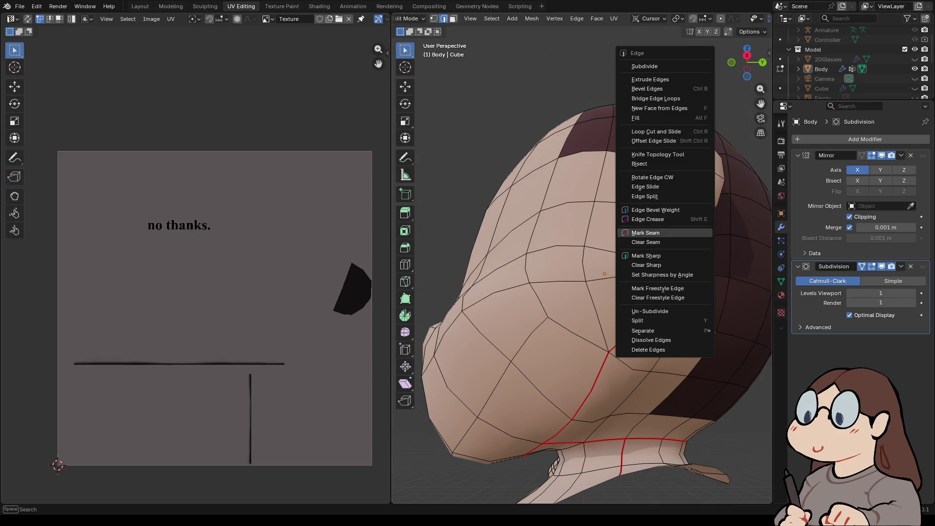
left_click(646, 233)
scroll(646, 233, "down", 6)
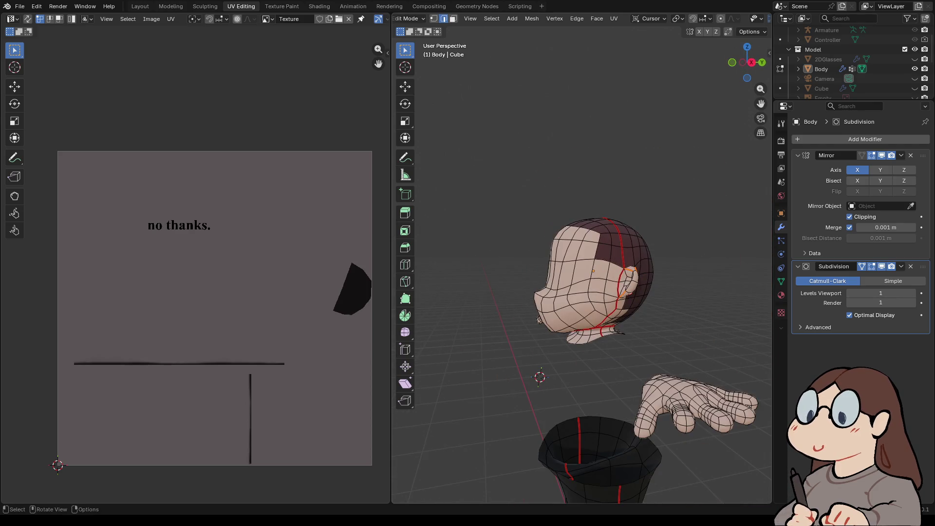
middle_click_drag(646, 232, 655, 229)
- Select the whole Body mesh, unwrap it along the new seams, then deselect
key("a")
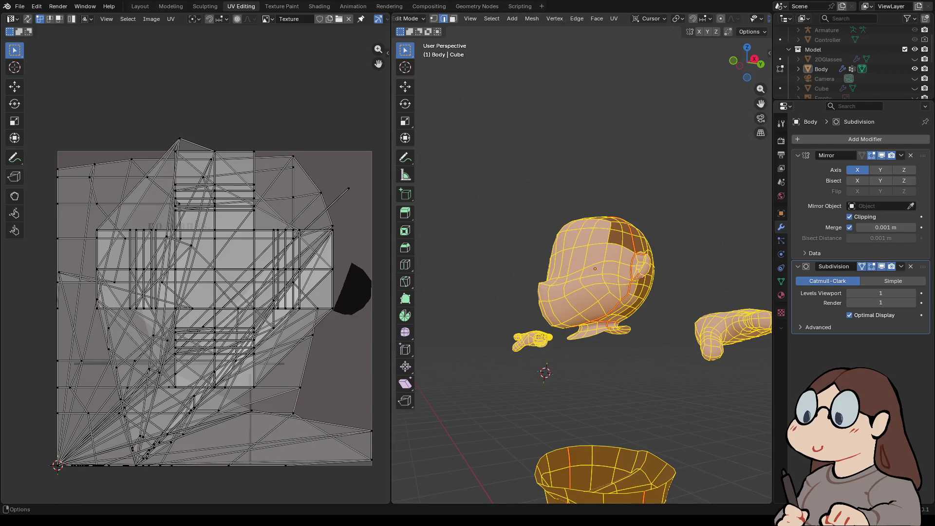
left_click(613, 18)
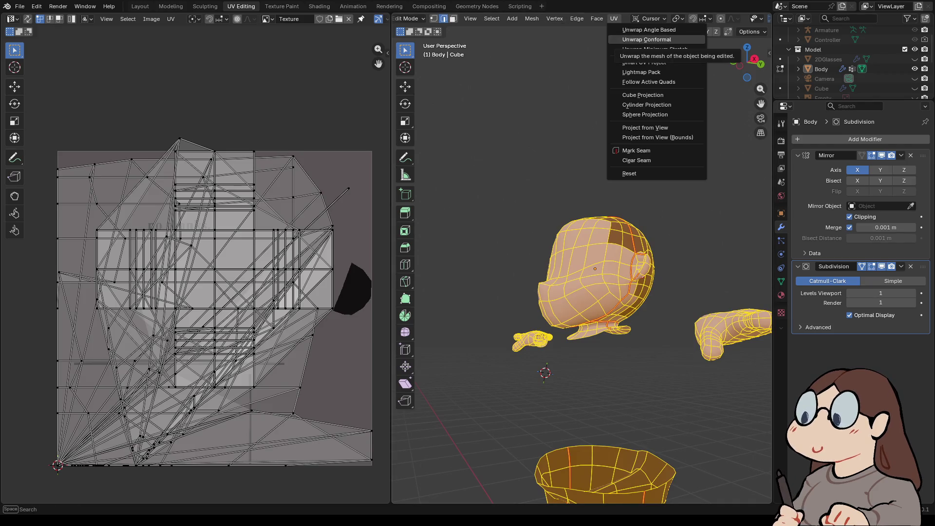
left_click(654, 50)
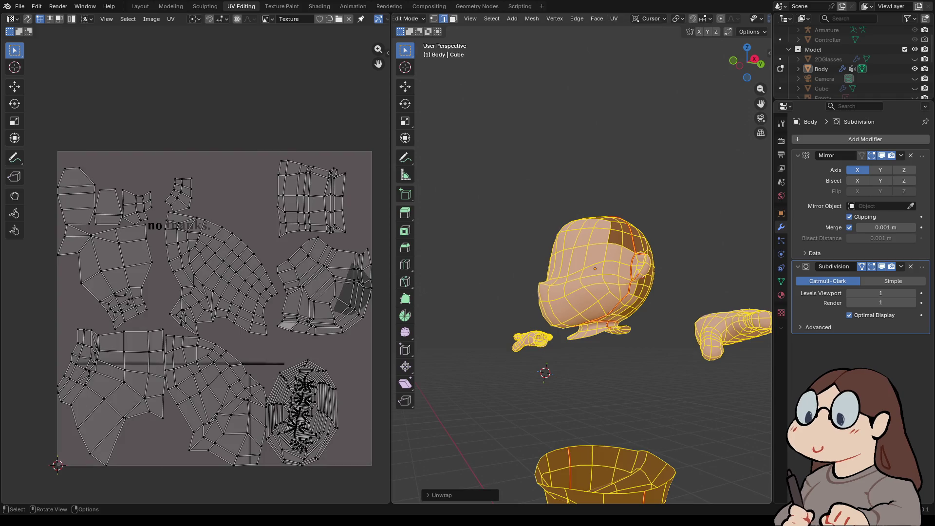
mouse_move(584, 292)
middle_mouse_down()
mouse_move(540, 263)
mouse_move(579, 265)
mouse_move(487, 204)
middle_mouse_up()
key("alt+a")
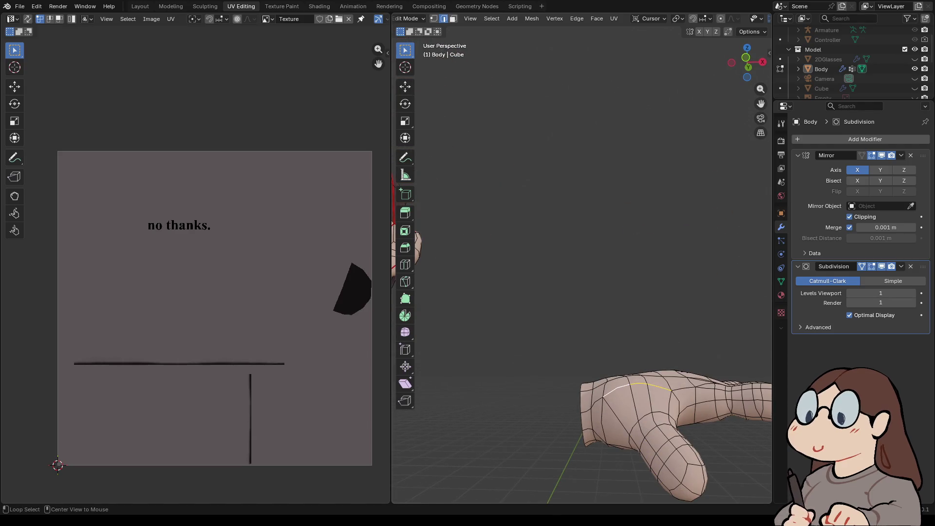
- Select the edge loop around the thumb base and mark it as a seam
mouse_move(633, 292)
middle_mouse_down()
mouse_move(614, 223)
mouse_move(584, 253)
mouse_move(585, 282)
mouse_move(579, 248)
mouse_move(438, 316)
middle_mouse_up()
key("ctrl+e")
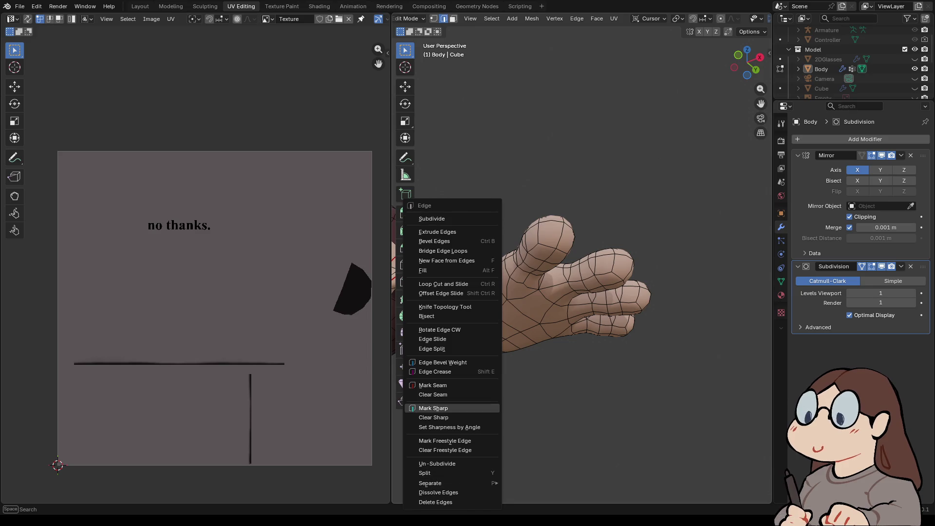
left_click(433, 408)
left_click(504, 260, "alt")
middle_click_drag(504, 261, 404, 266)
scroll(467, 292, "up", 4)
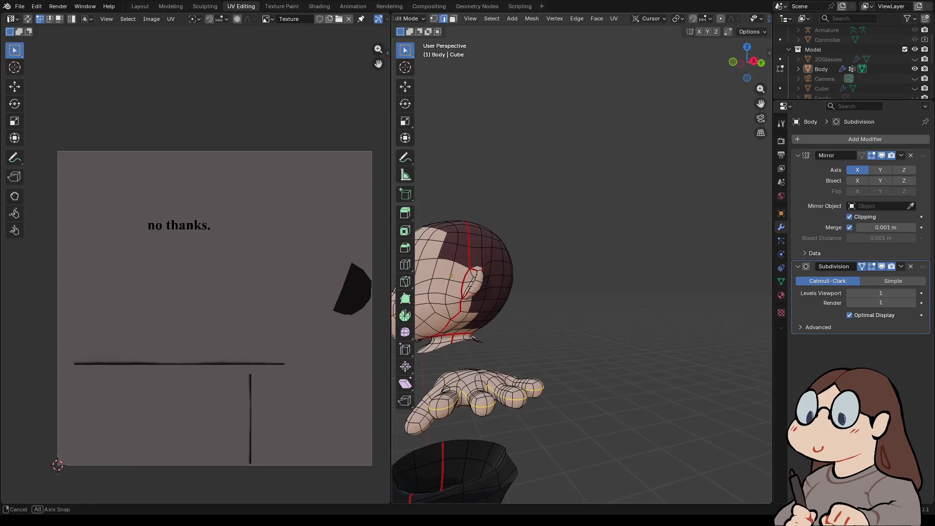
mouse_move(404, 266)
middle_mouse_down()
mouse_move(526, 277)
mouse_move(584, 302)
mouse_move(579, 329)
middle_mouse_up()
scroll(579, 329, "up", 2)
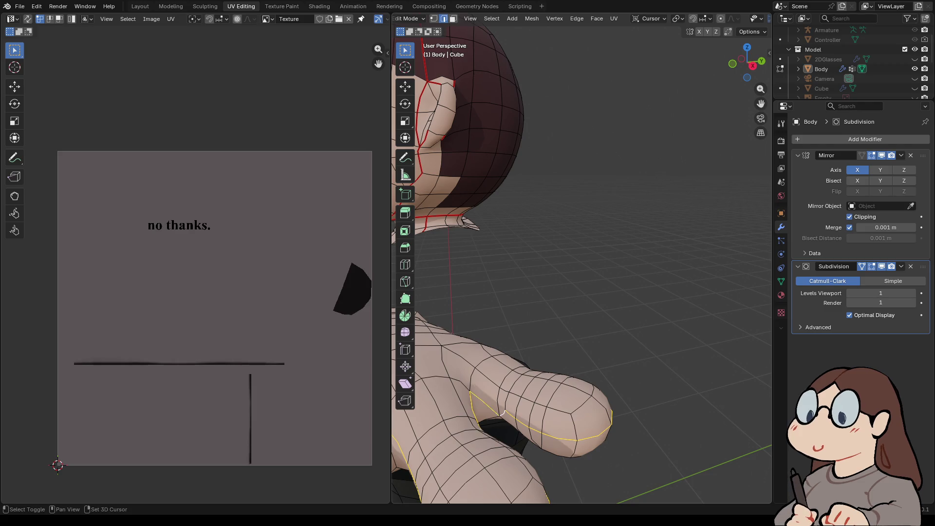
right_click(473, 418)
left_click(472, 385)
- Mark a seam along the edge loop down the side of the hand
middle_click_drag(487, 292, 393, 295)
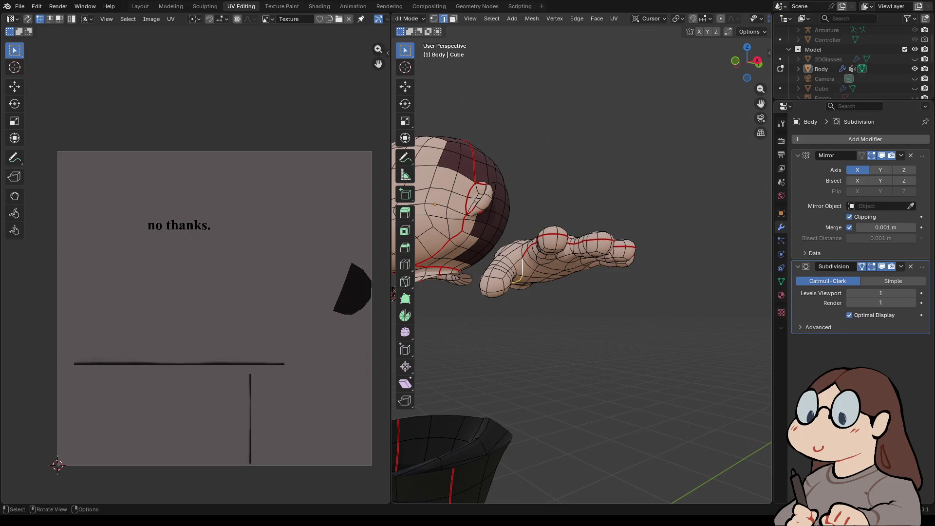
middle_click_drag(394, 295, 731, 294)
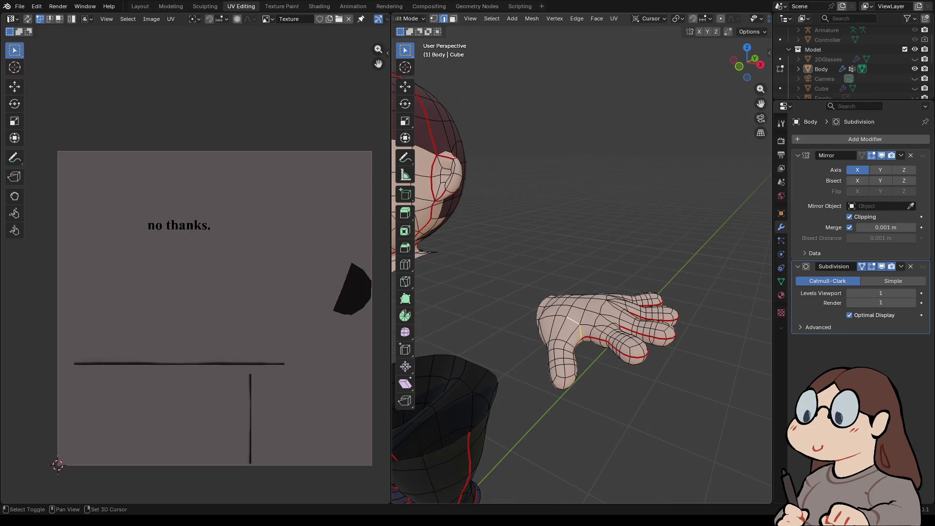
mouse_move(730, 295)
middle_mouse_down()
mouse_move(706, 253)
mouse_move(511, 265)
mouse_move(438, 273)
mouse_move(393, 295)
mouse_move(395, 324)
middle_mouse_up()
right_click(603, 257)
left_click(603, 257)
- Mark the selected finger edges as a seam and select the whole mesh again
mouse_move(584, 292)
middle_mouse_down()
mouse_move(520, 253)
mouse_move(504, 275)
mouse_move(507, 238)
mouse_move(502, 272)
mouse_move(538, 268)
mouse_move(435, 233)
mouse_move(448, 273)
mouse_move(458, 255)
middle_mouse_up()
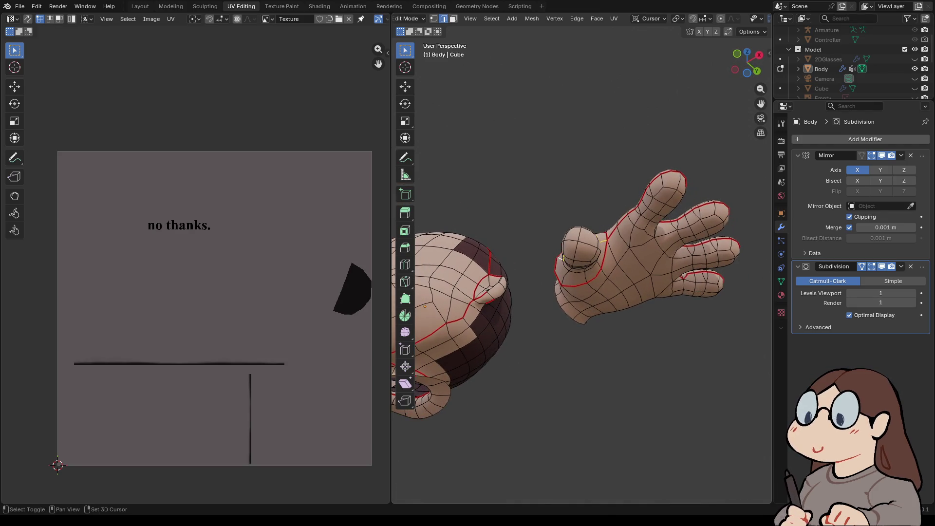
mouse_move(579, 258)
middle_mouse_down()
mouse_move(516, 302)
mouse_move(516, 321)
mouse_move(533, 318)
middle_mouse_up()
key("ctrl+e")
left_click(512, 305)
key("a")
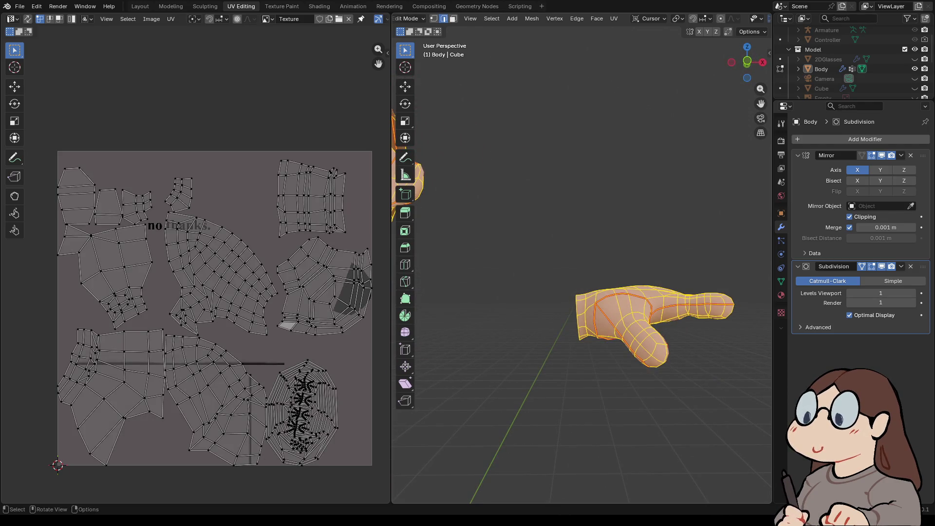
key("alt+a")
key("ctrl+e")
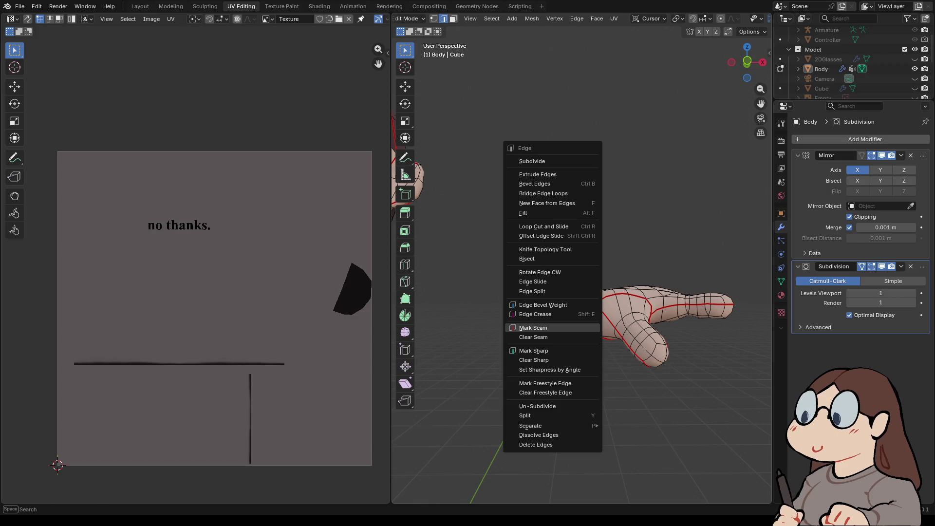
key("Escape")
key("a")
left_click(614, 19)
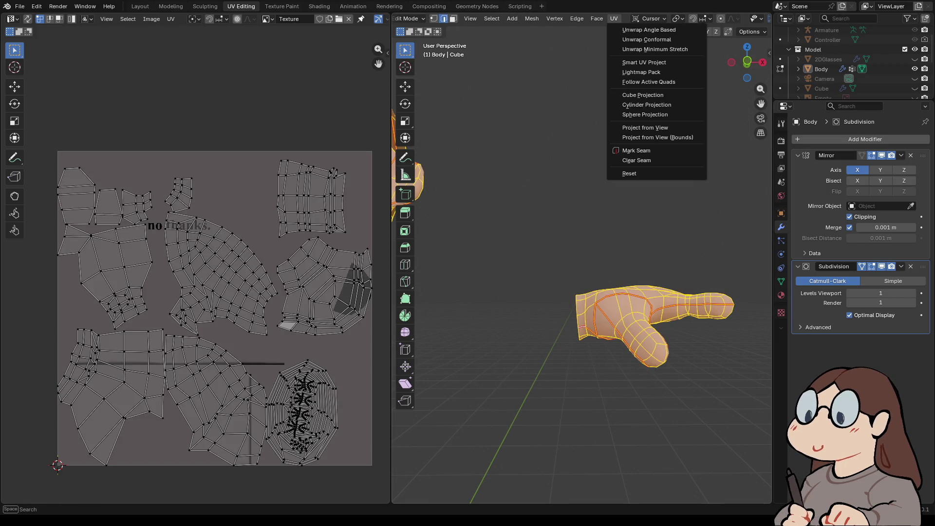
- Re-unwrap the body mesh with the new hand seams
left_click(647, 40)
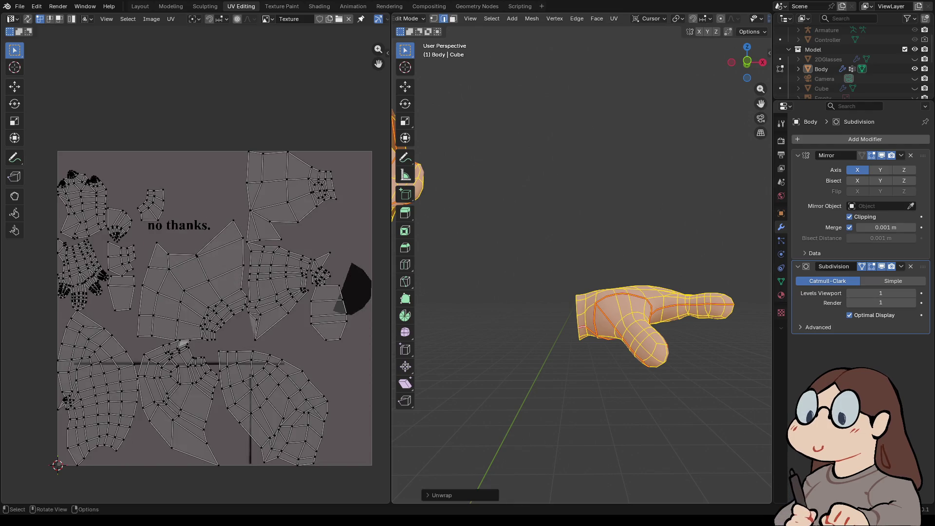
left_click(613, 18)
left_click(646, 41)
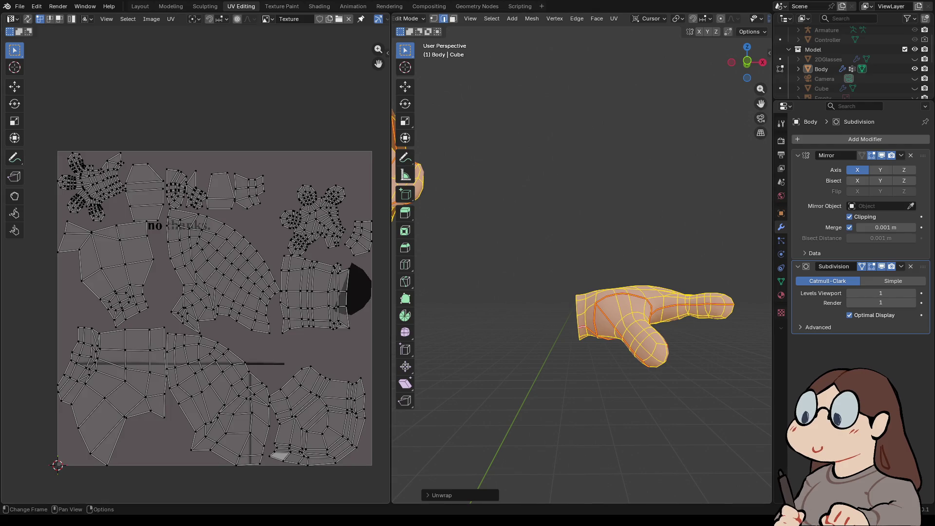
- Zoom the UV Editor in to inspect the flattened hand islands, then return to front view and deselect
scroll(195, 292, "up", 3)
middle_click_drag(146, 219, 368, 349)
scroll(292, 317, "up", 3)
mouse_move(292, 292)
middle_mouse_down()
mouse_move(255, 281)
mouse_move(115, 284)
middle_mouse_up()
mouse_move(584, 243)
middle_mouse_down()
mouse_move(633, 219)
mouse_move(589, 244)
mouse_move(614, 241)
middle_mouse_up()
scroll(584, 292, "up", 3)
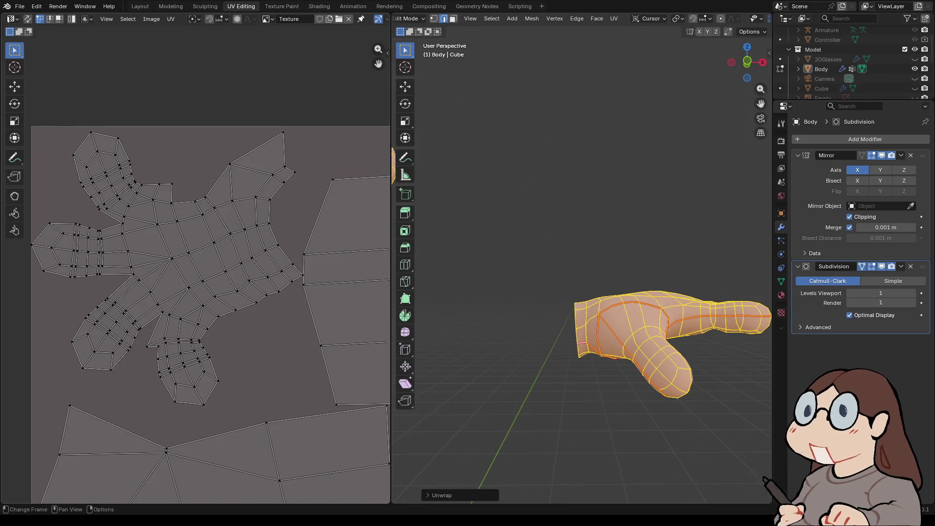
scroll(209, 293, "down", 5)
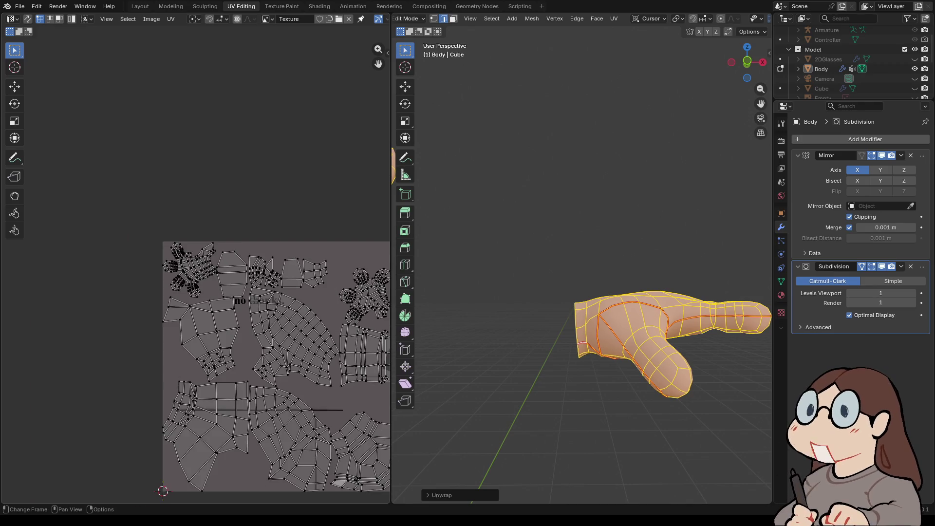
middle_click_drag(243, 316, 118, 247)
key("KP_1")
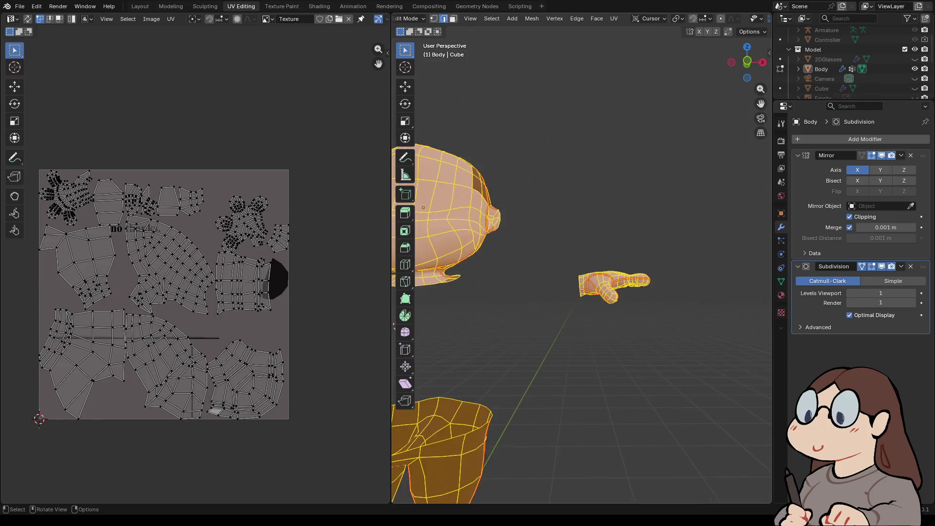
key("alt+a")
- Switch to Object Mode, unhide the Shirt, add it to the selection and re-enter Edit Mode
key("a")
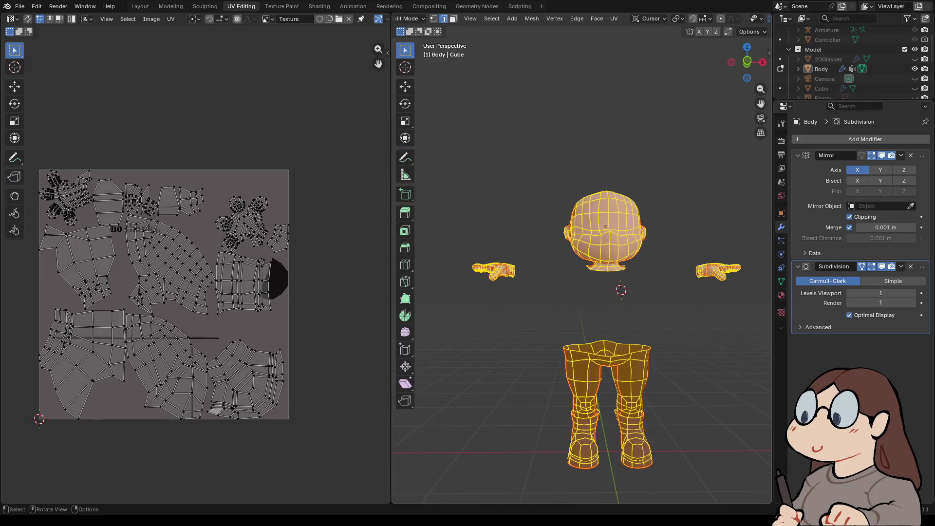
left_click(409, 18)
left_click(409, 30)
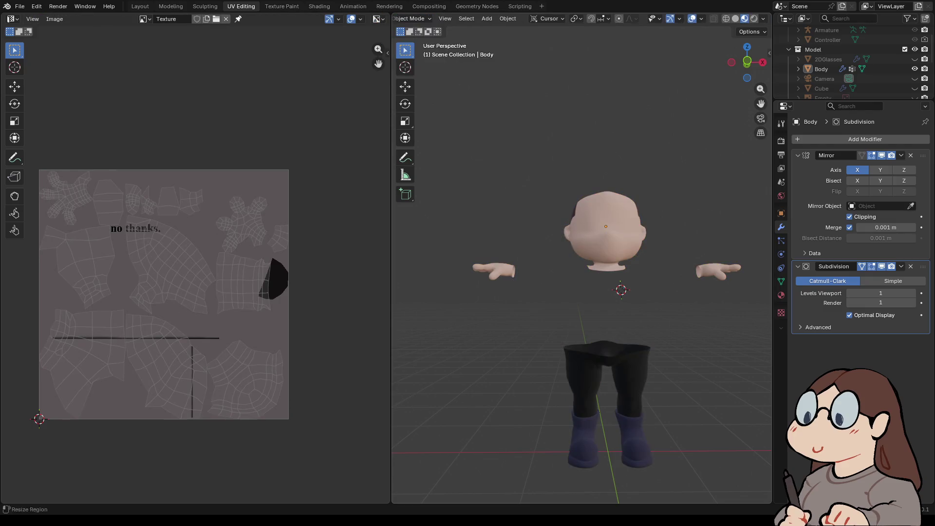
scroll(828, 79, "down", 4)
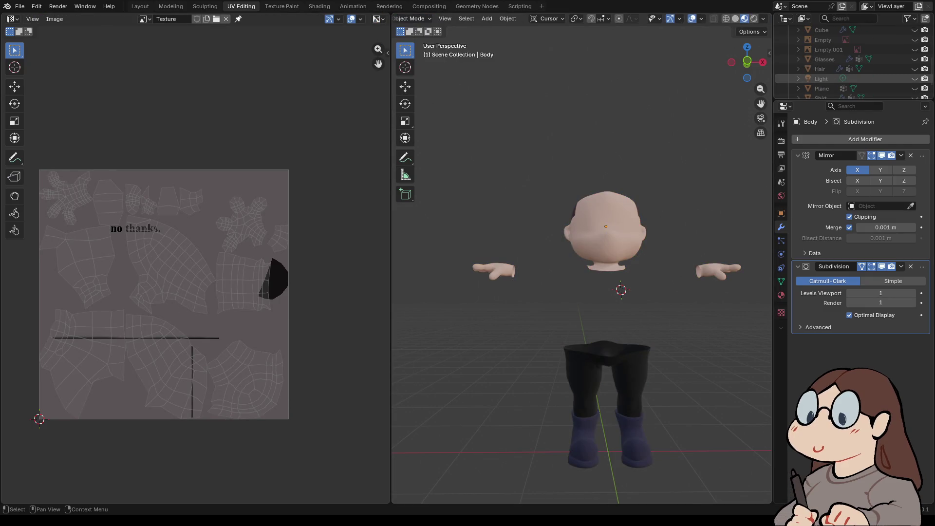
left_click(914, 78)
left_click(606, 312, "shift")
left_click(413, 19)
left_click(420, 38)
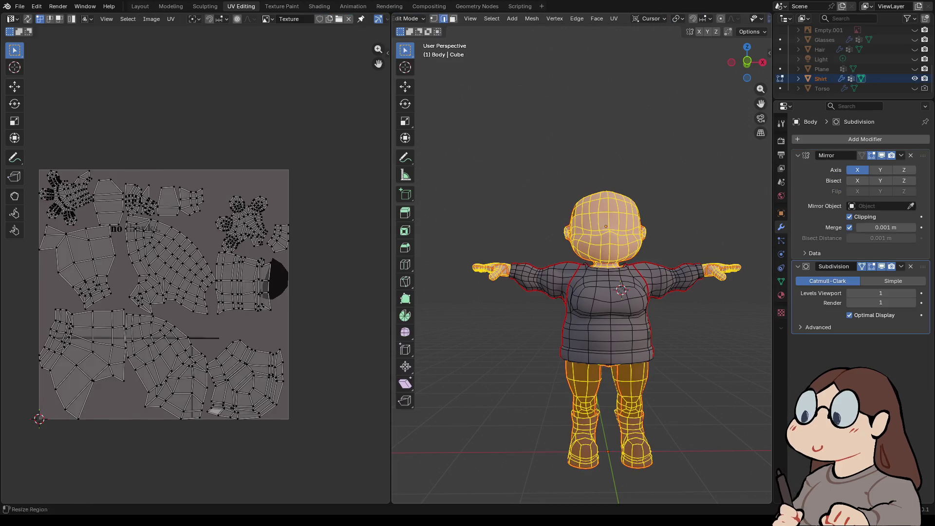
- Select all the body's UV islands and reveal the hidden shirt faces with Alt+H
key("a")
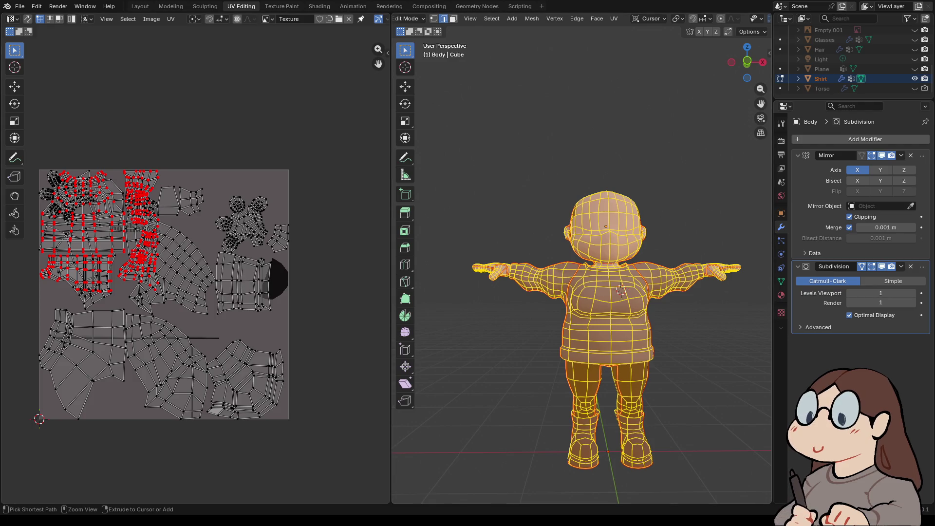
key("h")
key("a")
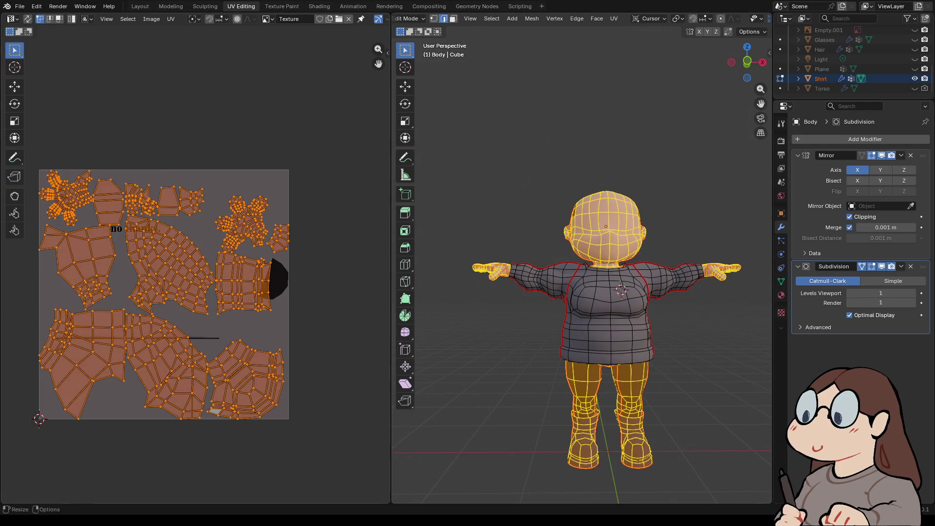
key("alt+h")
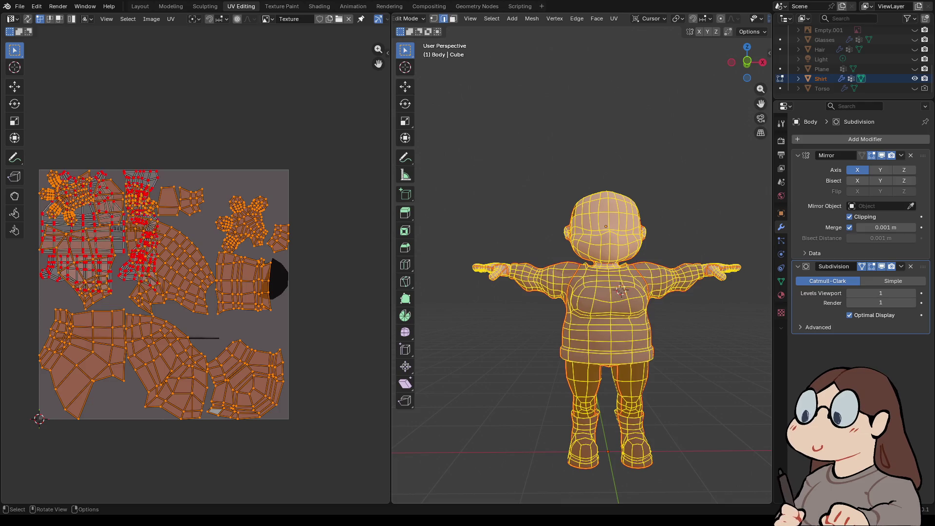
- Shrink the body UV islands, move them to the upper right beside the shirt islands, then deselect
key("s")
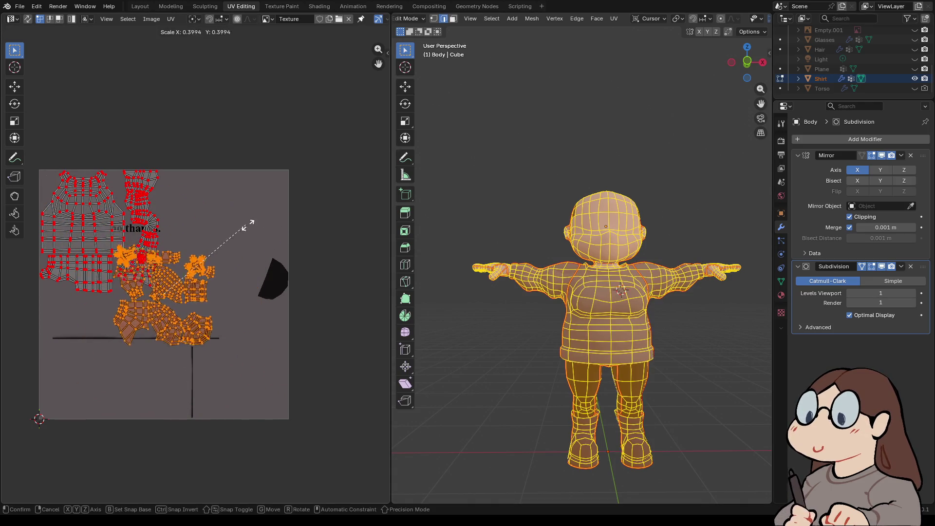
left_click(253, 217)
key("g")
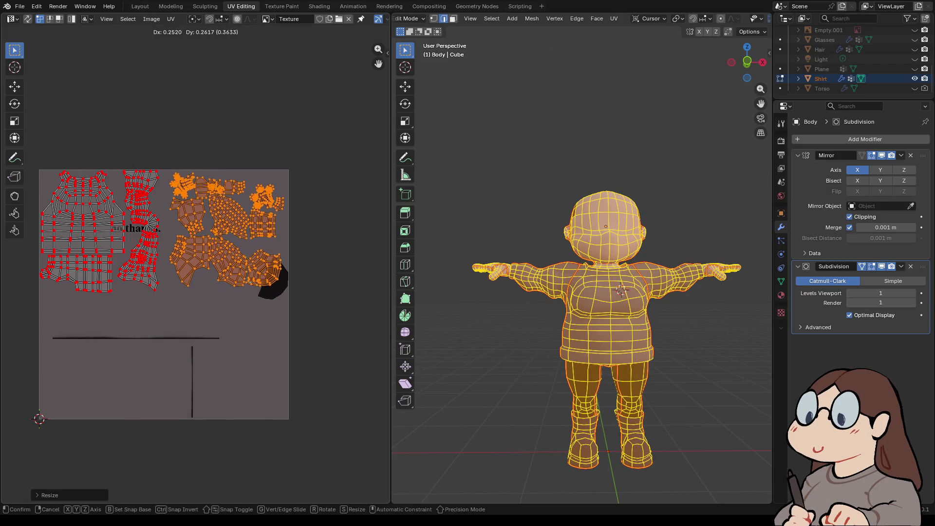
left_click(316, 166)
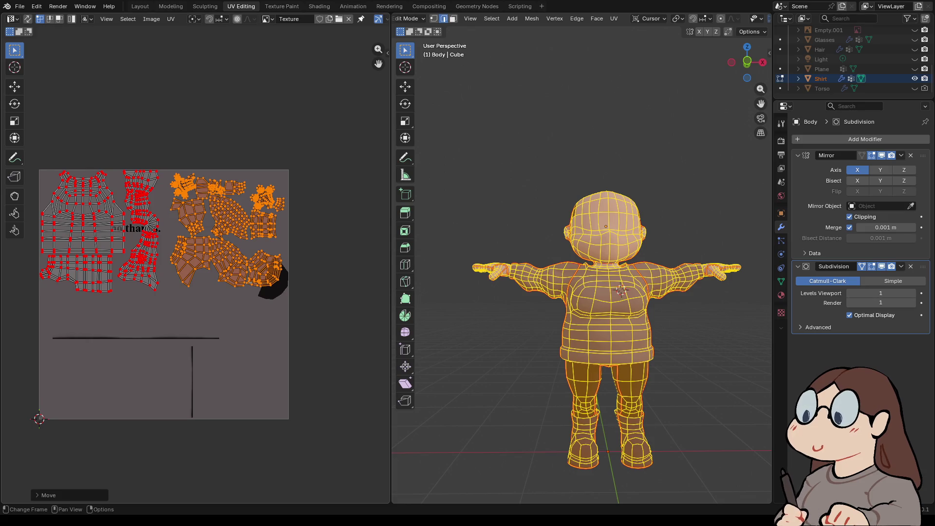
key("s")
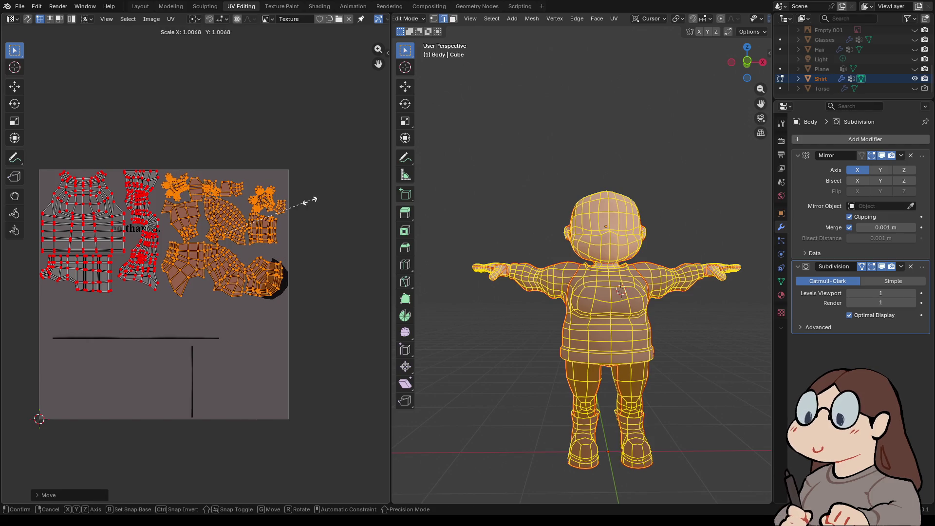
left_click(306, 201)
left_click(306, 200)
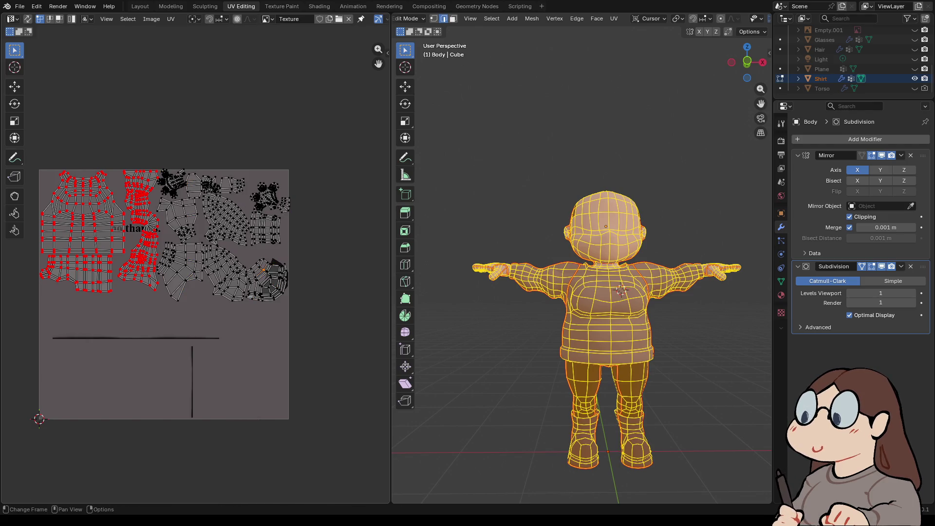
scroll(234, 244, "up", 5)
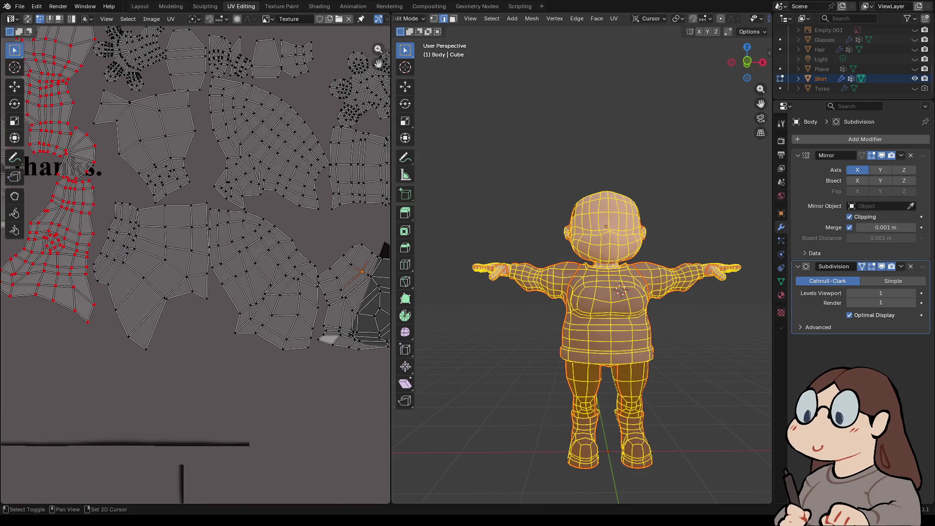
- Nudge a selected UV point slightly in the UV layout
scroll(581, 264, "up", 1)
scroll(582, 265, "up", 5)
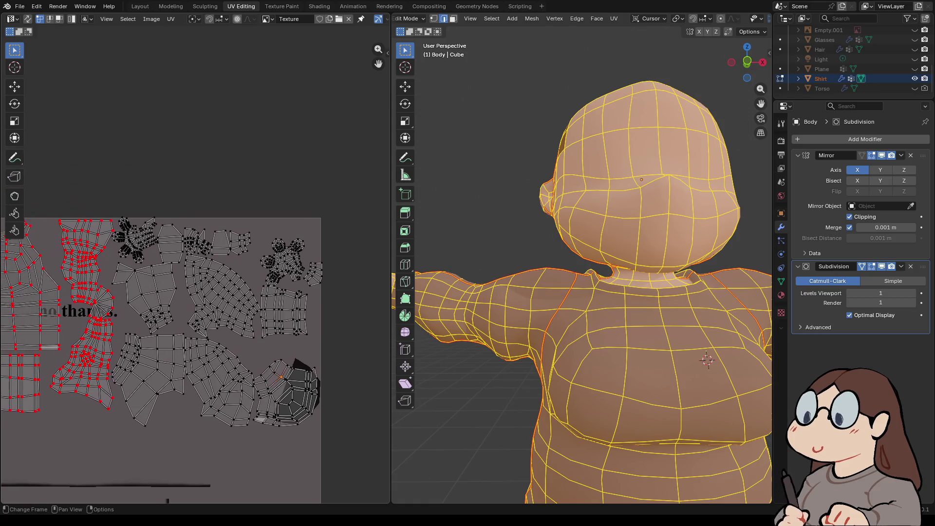
mouse_move(195, 341)
middle_mouse_down()
mouse_move(283, 356)
mouse_move(150, 366)
mouse_move(239, 339)
mouse_move(219, 317)
mouse_move(196, 311)
middle_mouse_up()
scroll(172, 366, "down", 2)
scroll(196, 292, "up", 3)
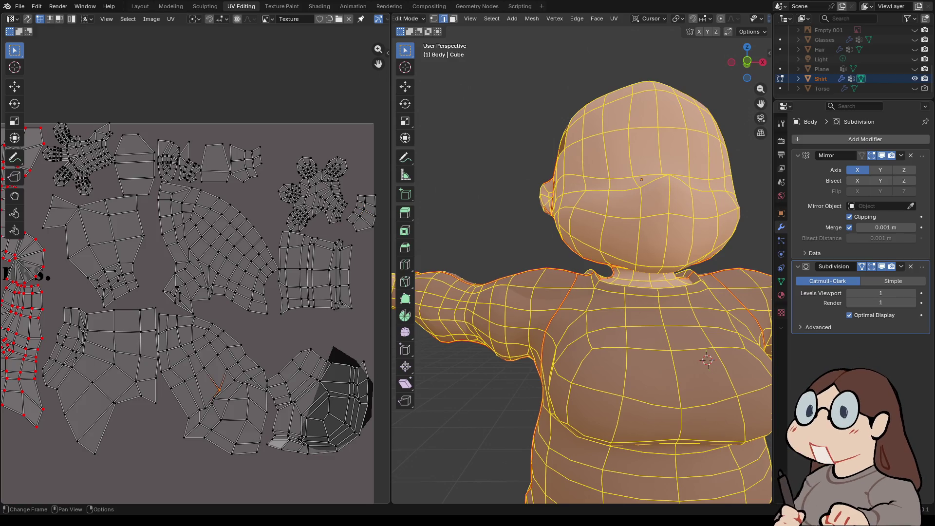
key("g")
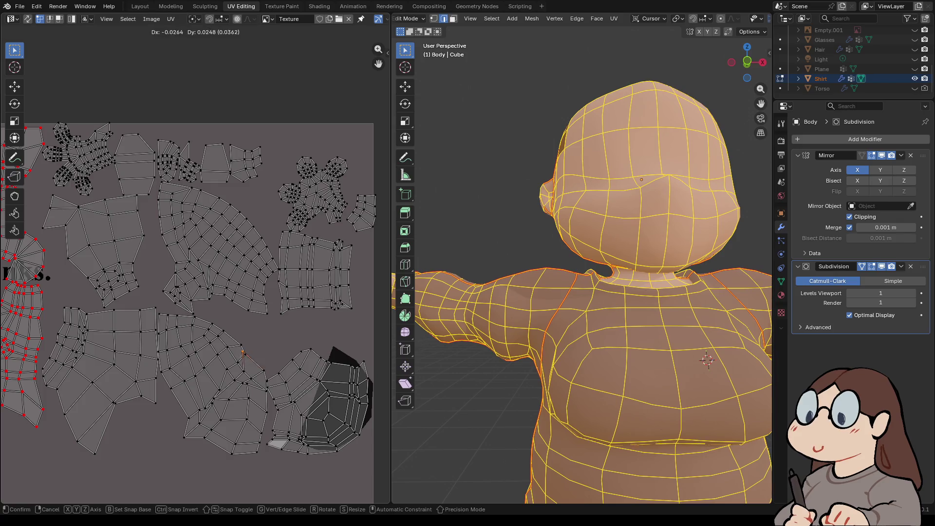
left_click(263, 370)
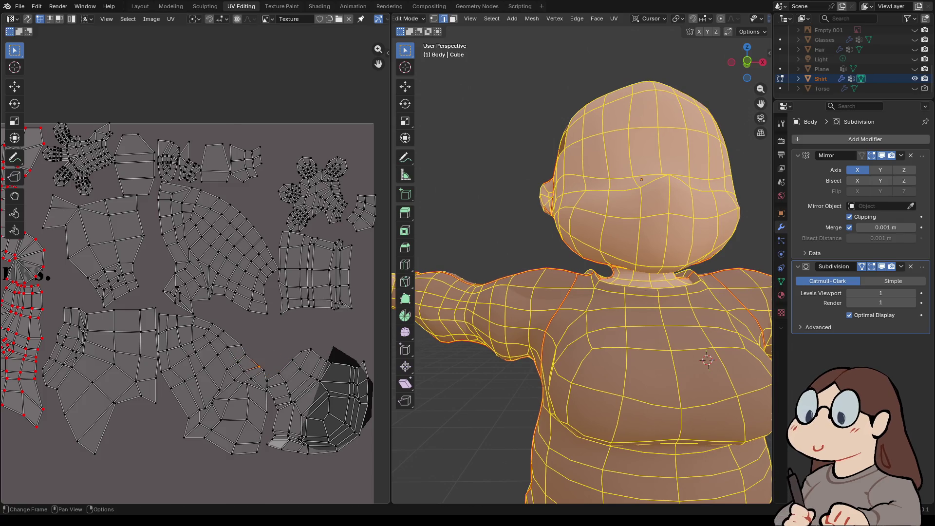
scroll(263, 370, "down", 2)
scroll(581, 292, "down", 1)
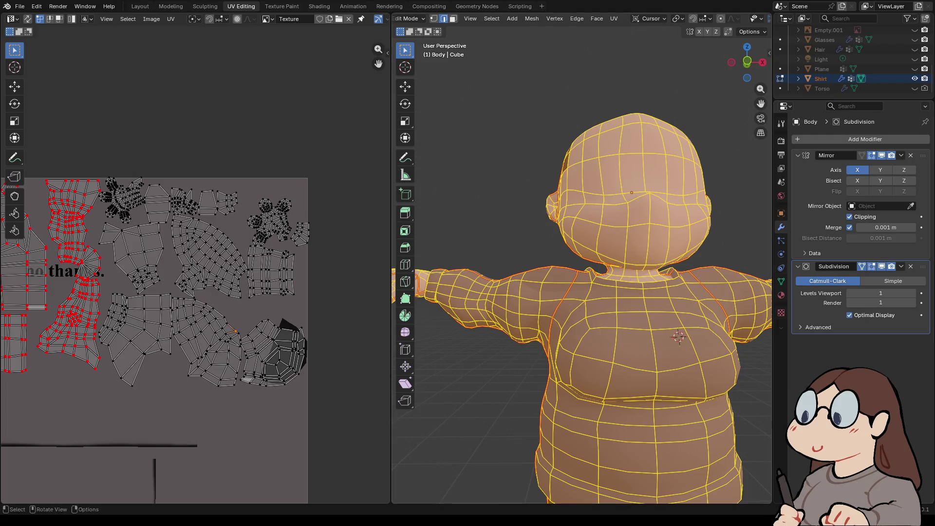
- Assign the Body material slot to the mesh, select all, and switch to Texture Paint
left_click(781, 295)
left_click(828, 152)
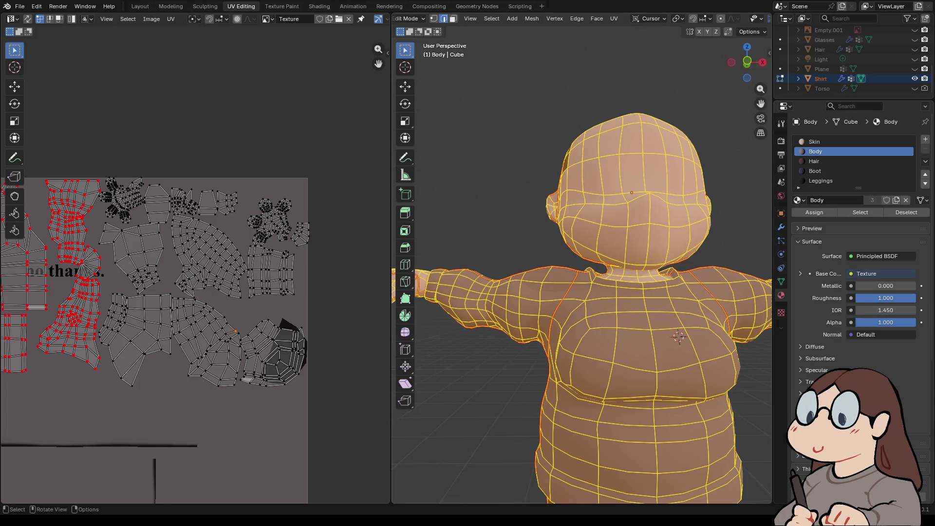
left_click(814, 212)
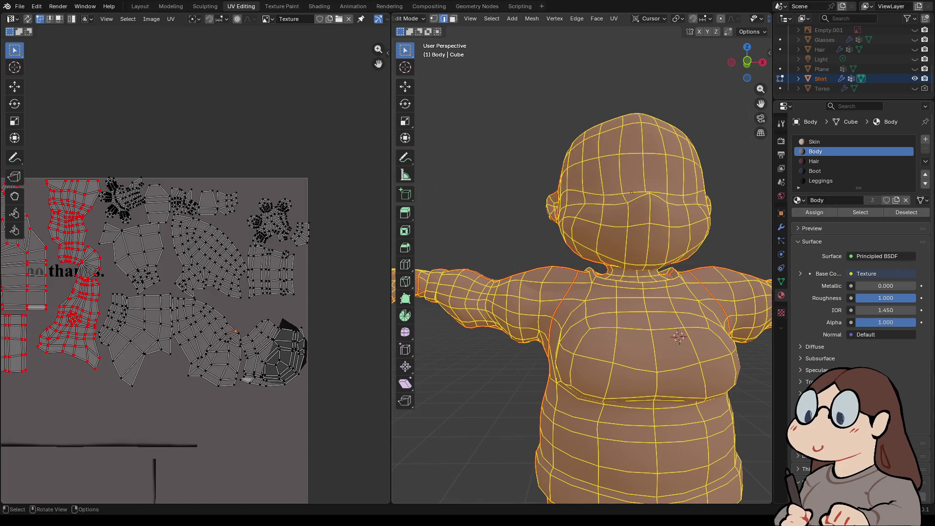
key("alt+a")
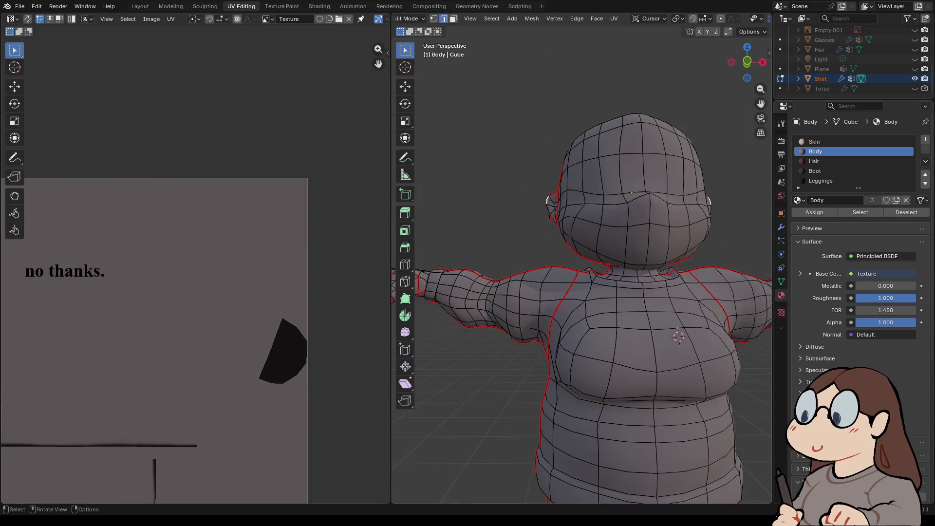
key("a")
scroll(195, 292, "up", 5)
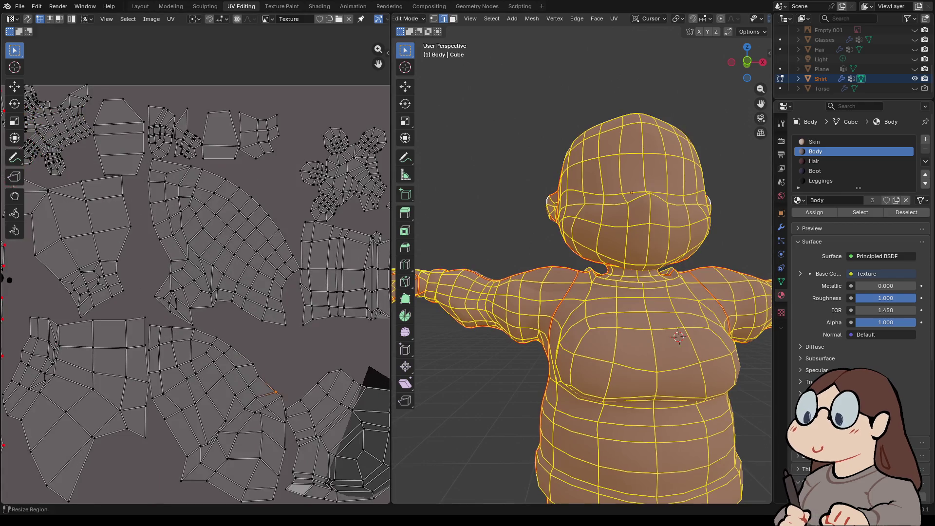
left_click(282, 6)
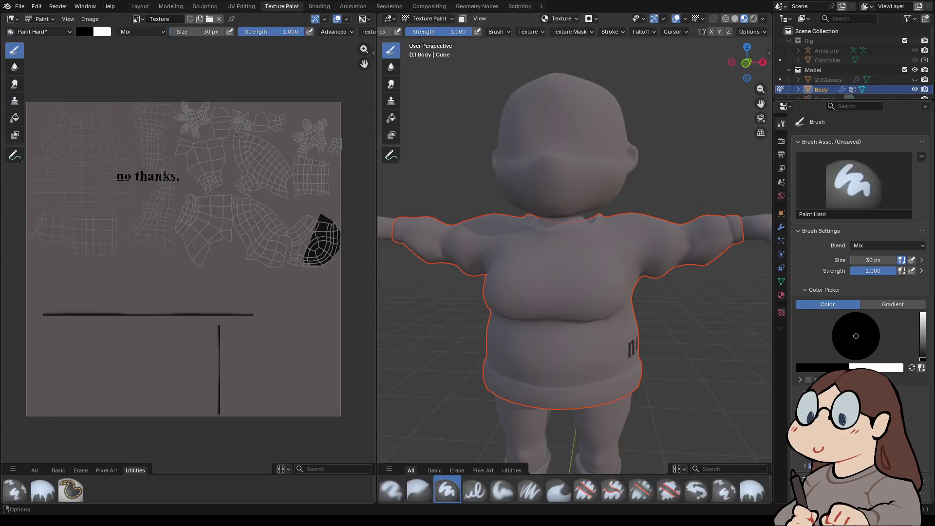
- Switch the Body mesh into Edit Mode and back into Texture Paint mode
left_click(425, 19)
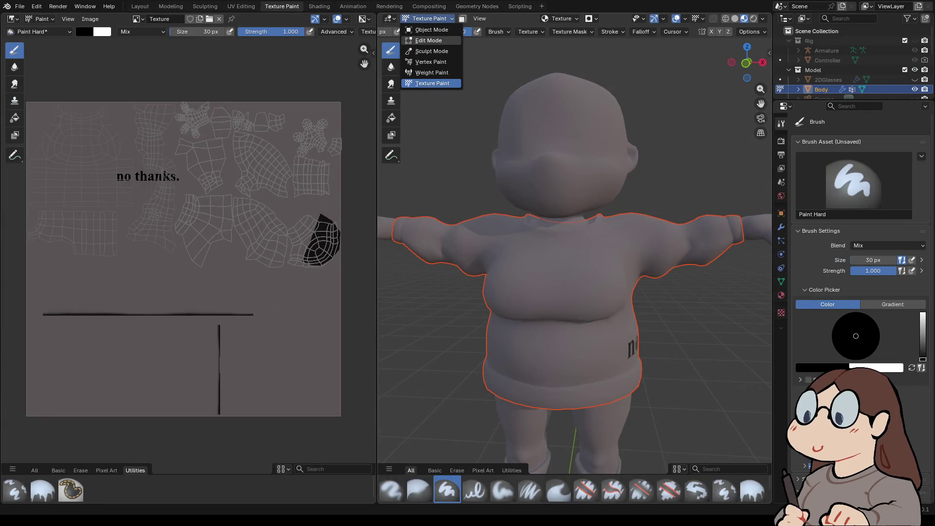
left_click(428, 40)
left_click(426, 18)
left_click(435, 83)
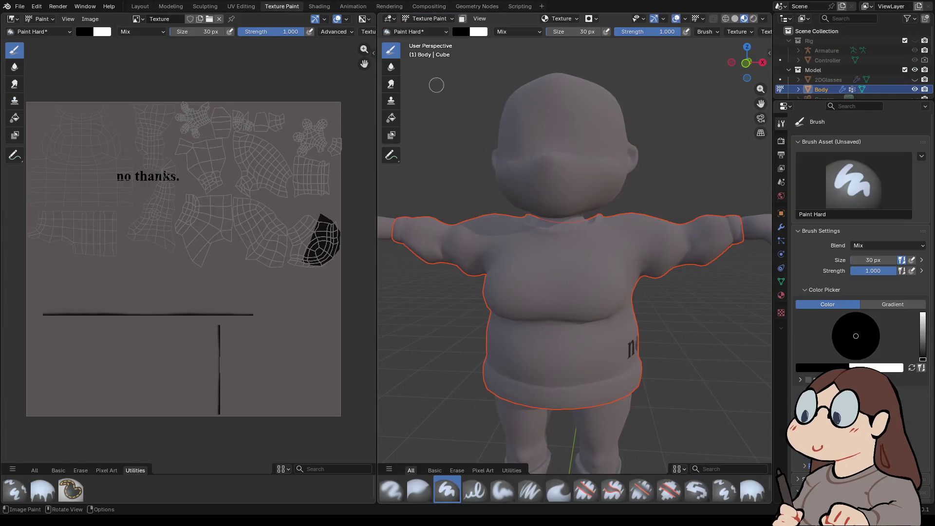
- Paint small black dot eyes on the face after undoing trial strokes, then enter Edit Mode
left_click_drag(591, 127, 590, 154)
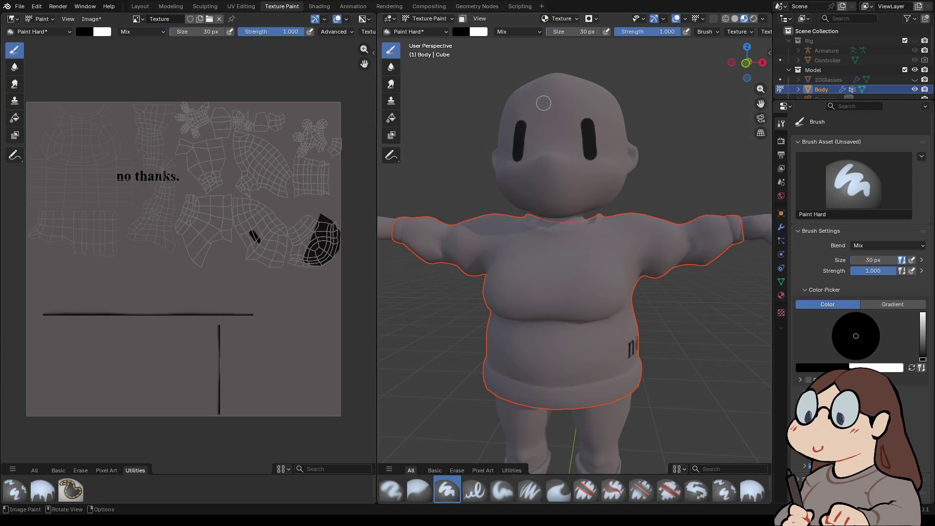
left_click_drag(572, 109, 586, 105)
key("ctrl+z")
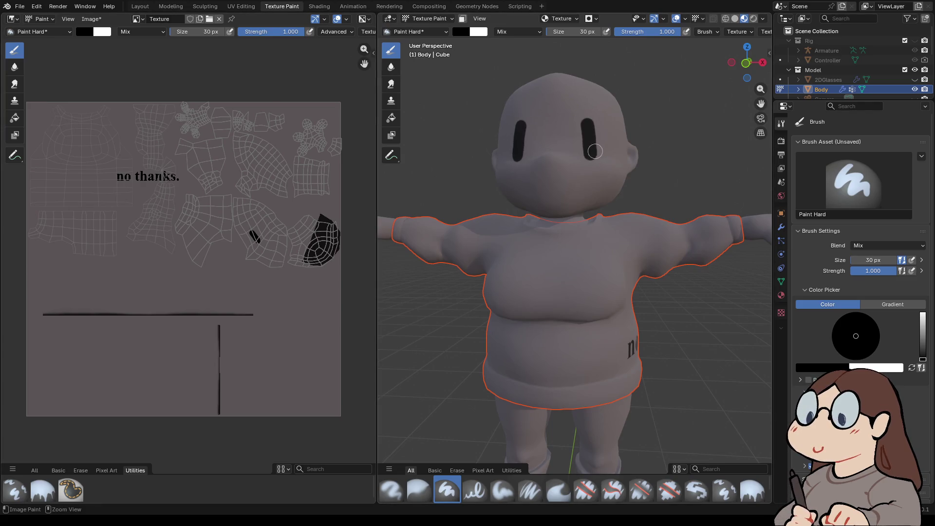
key("ctrl+z")
key("ctrl+z")
mouse_move(586, 104)
left_mouse_down()
mouse_move(582, 163)
mouse_move(594, 123)
left_mouse_up()
key("ctrl+z")
left_click(581, 142)
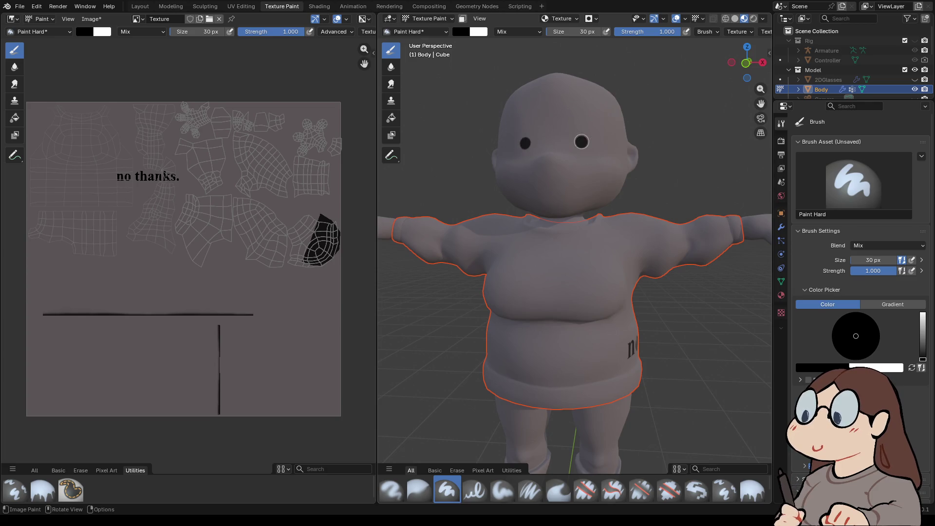
left_click(428, 19)
left_click(426, 40)
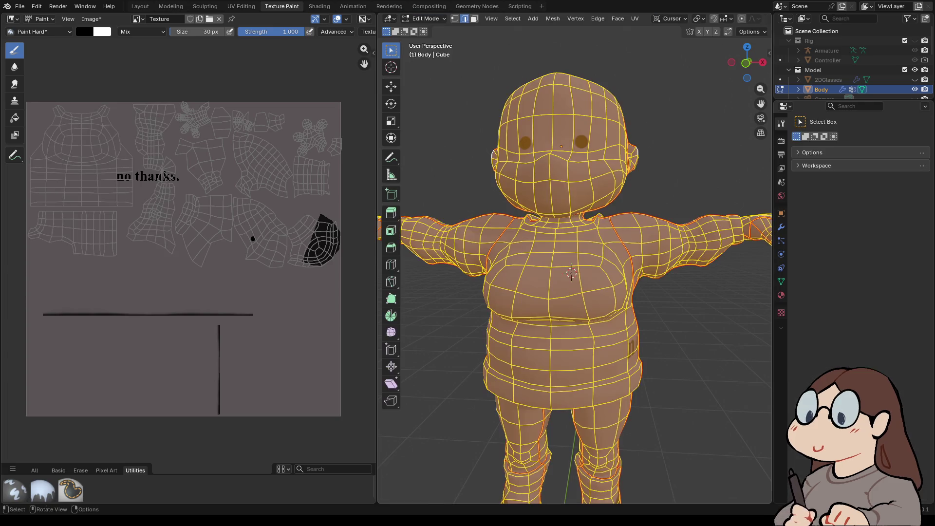
- Inspect the painted eyes in Object Mode from several angles, then go to UV Editing
mouse_move(574, 272)
middle_mouse_down()
mouse_move(516, 268)
mouse_move(535, 244)
mouse_move(570, 243)
middle_mouse_up()
scroll(540, 244, "down", 3)
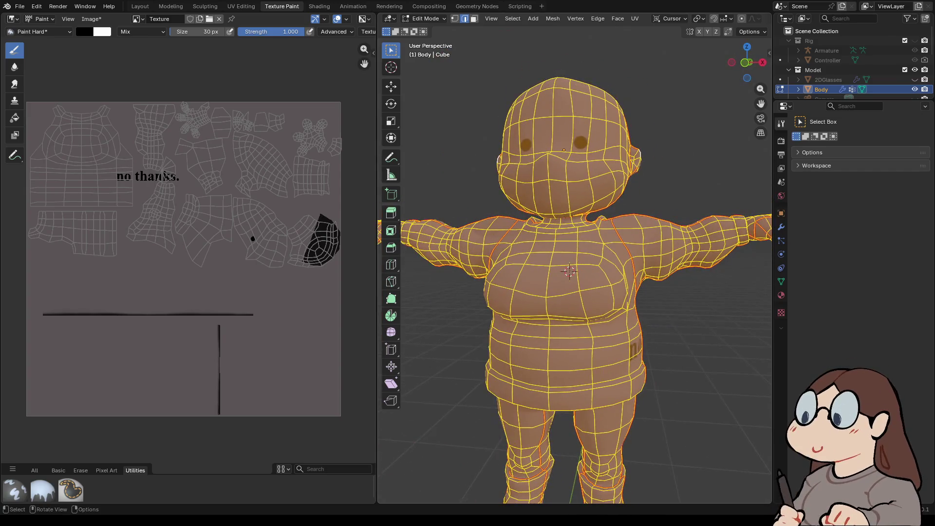
scroll(569, 263, "down", 2)
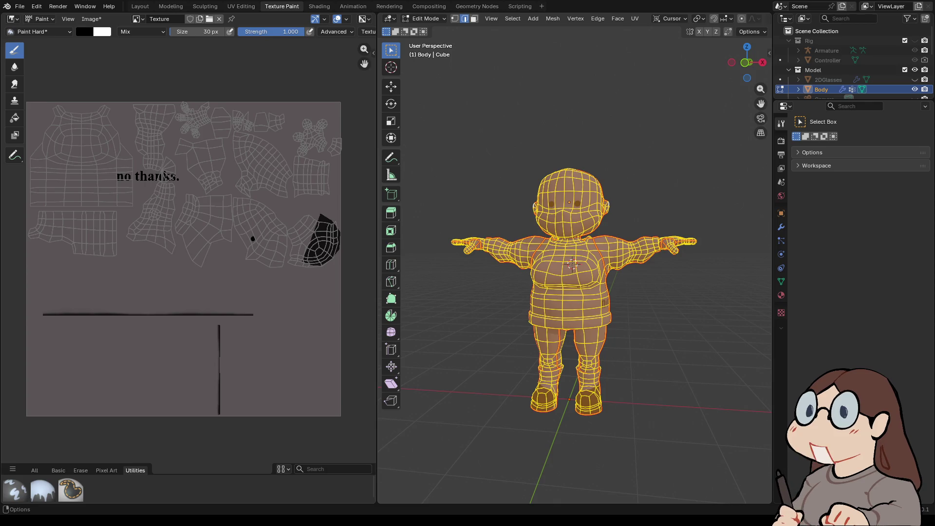
middle_click_drag(574, 263, 463, 317)
left_click(424, 19)
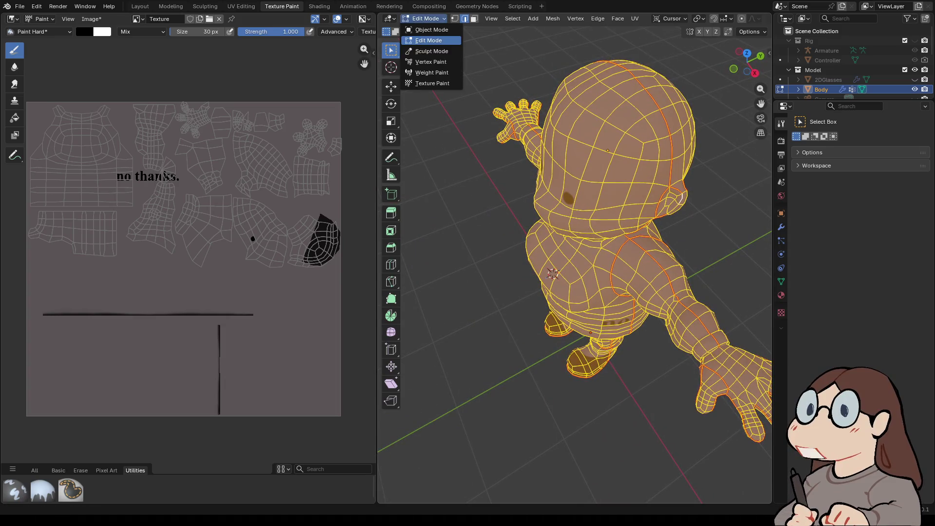
left_click(424, 30)
mouse_move(575, 262)
middle_mouse_down()
mouse_move(574, 243)
mouse_move(770, 248)
middle_mouse_up()
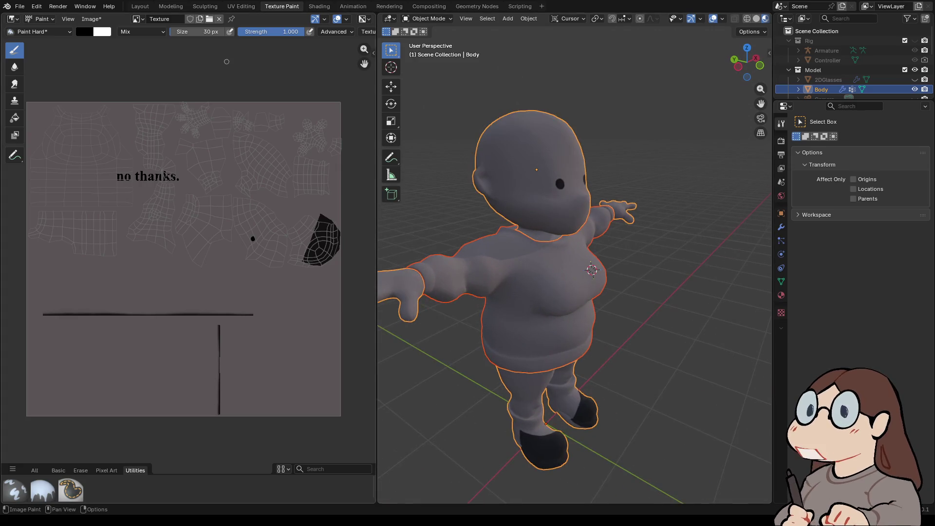
left_click(241, 6)
scroll(581, 267, "down", 3)
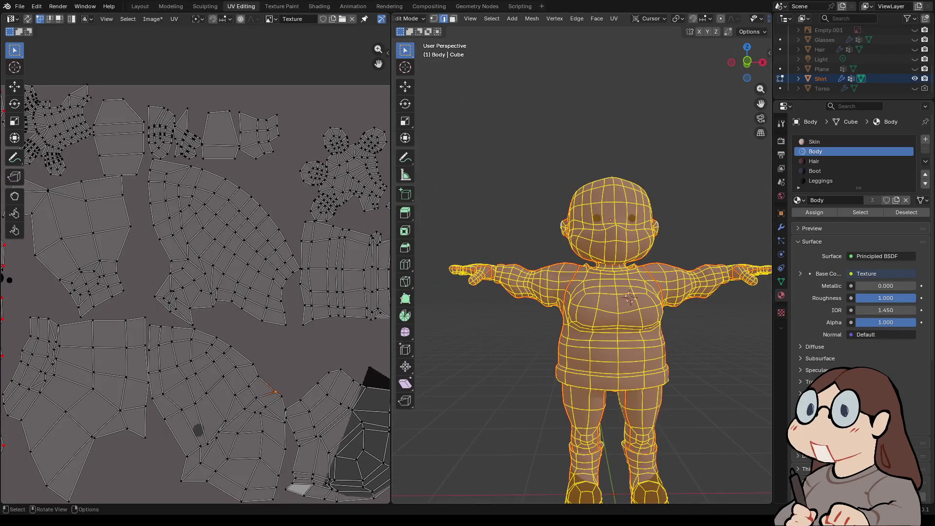
- Select a stray UV vertex on the Body island and move it into place with G
scroll(195, 273, "down", 2)
middle_click_drag(178, 322, 197, 305)
scroll(283, 303, "up", 4)
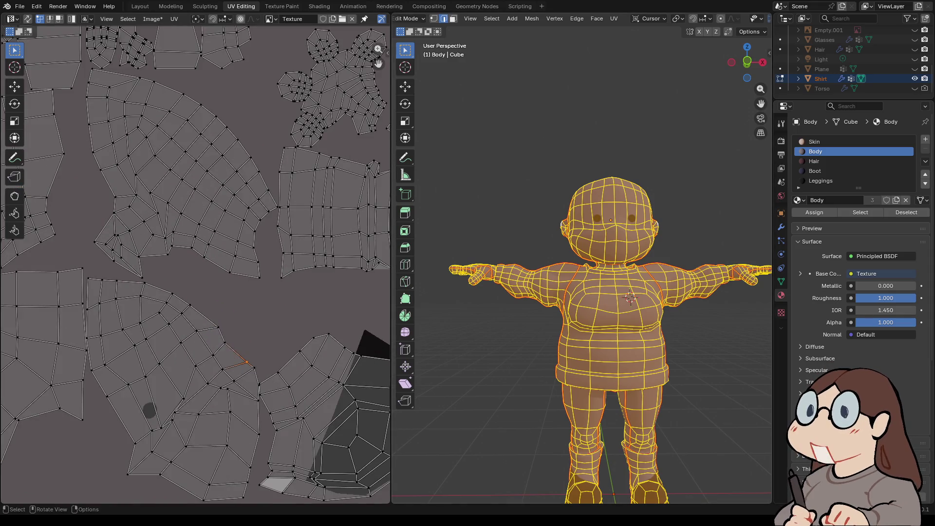
middle_click_drag(584, 292, 575, 288)
scroll(195, 262, "down", 4)
scroll(158, 304, "up", 4)
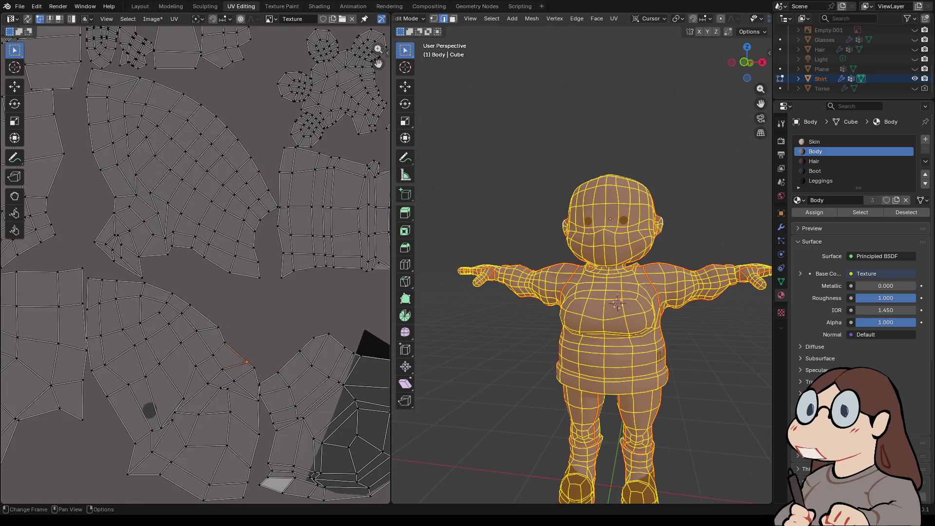
left_click(232, 379)
key("g")
key("Return")
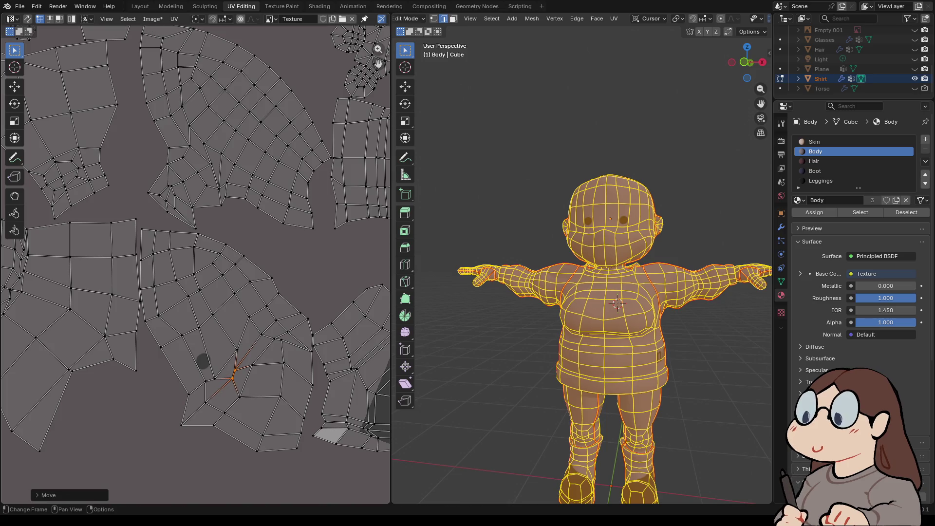
- Move a second UV vertex into place and frame the whole UV map with Home
left_click(281, 340)
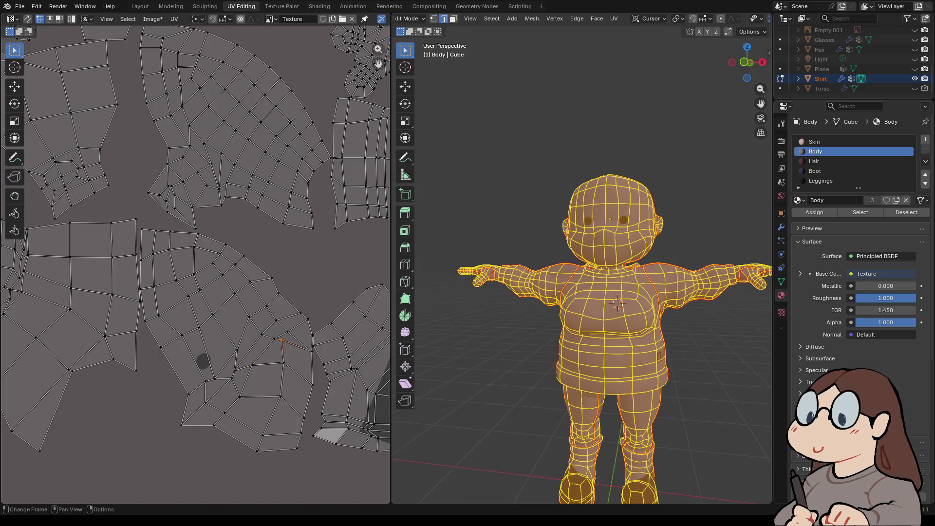
key("g")
key("Return")
key("Home")
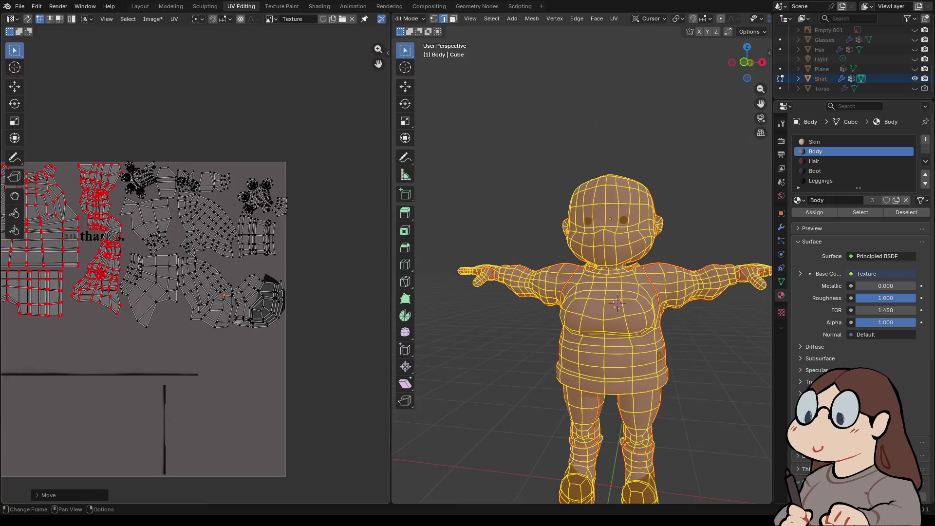
scroll(385, 404, "down", 2)
middle_click_drag(272, 341, 205, 336)
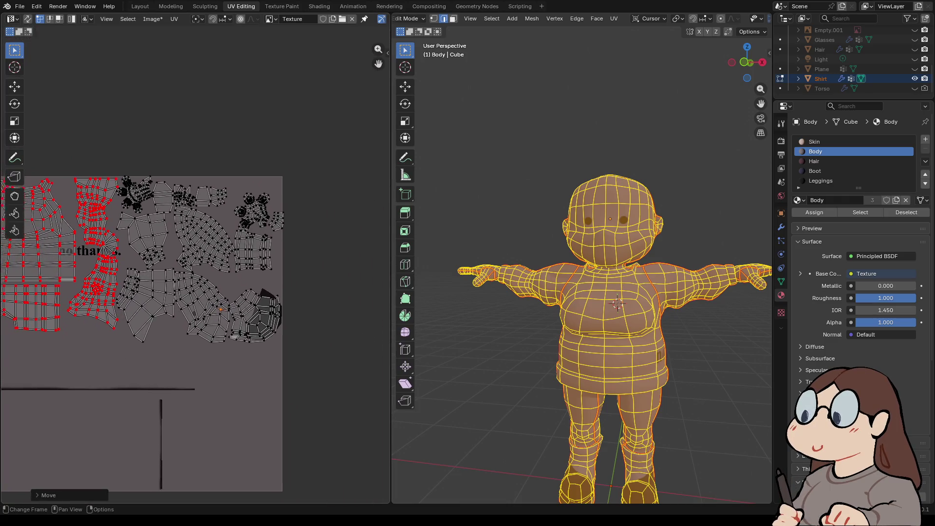
scroll(273, 370, "up", 5)
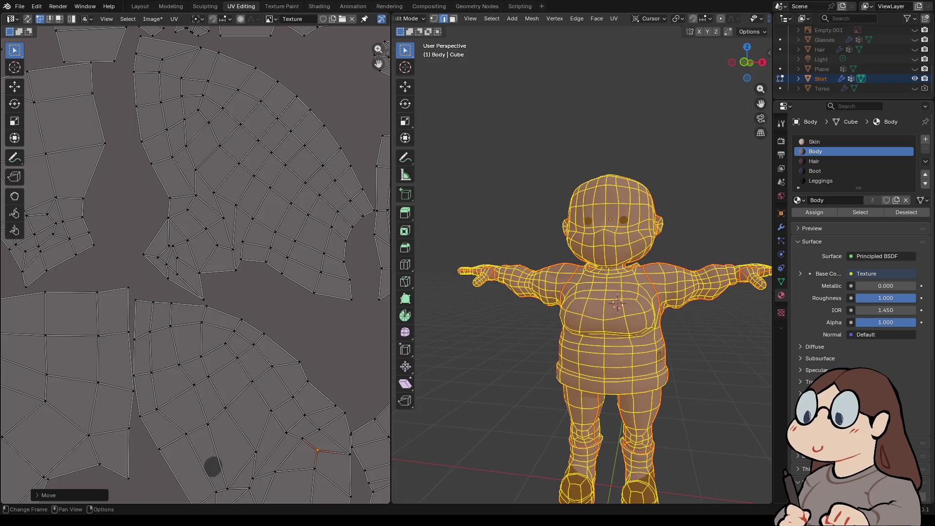
scroll(215, 297, "down", 5)
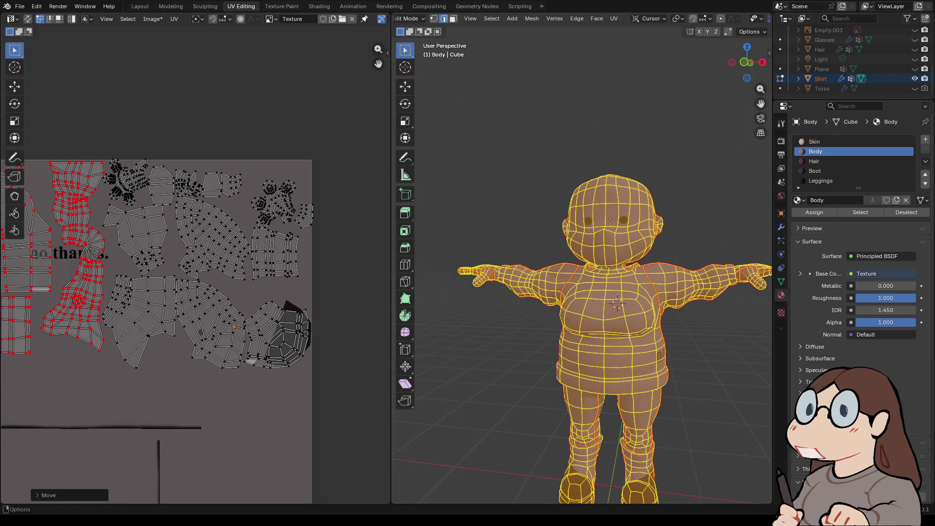
- Return to Object Mode, hide the Shirt and Torso, and select the Hair object
left_click(411, 18)
left_click(411, 34)
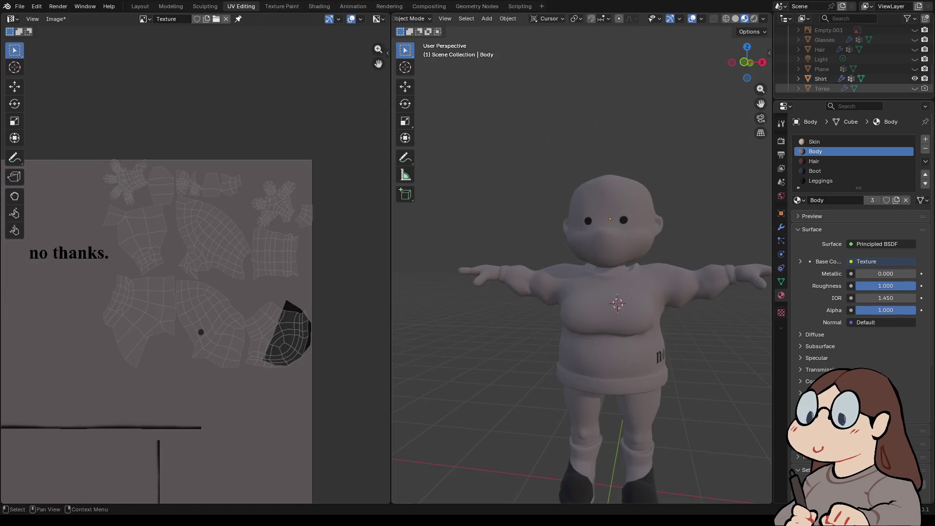
left_click(914, 79)
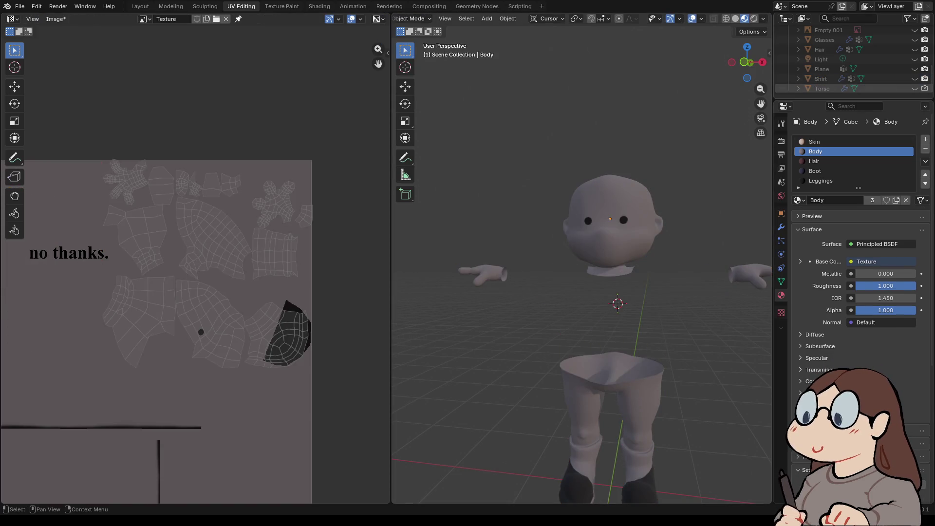
left_click(914, 88)
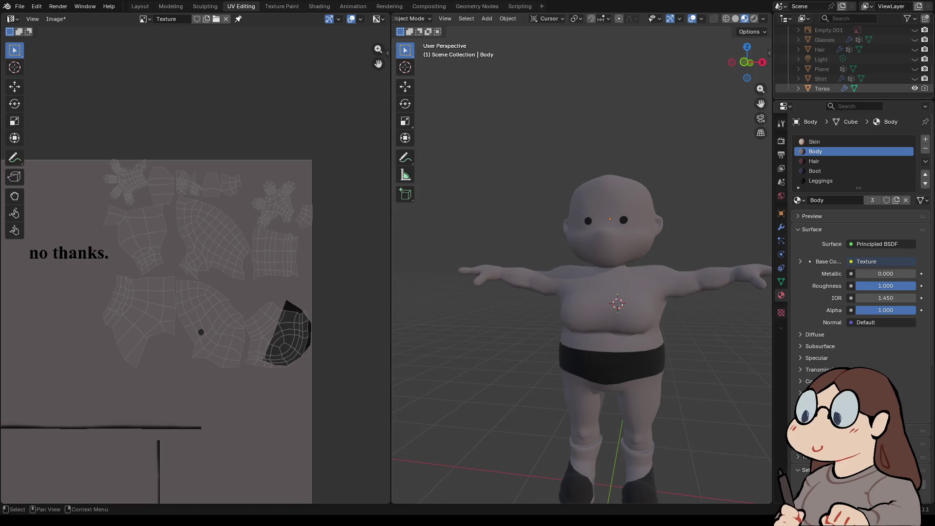
left_click(915, 88)
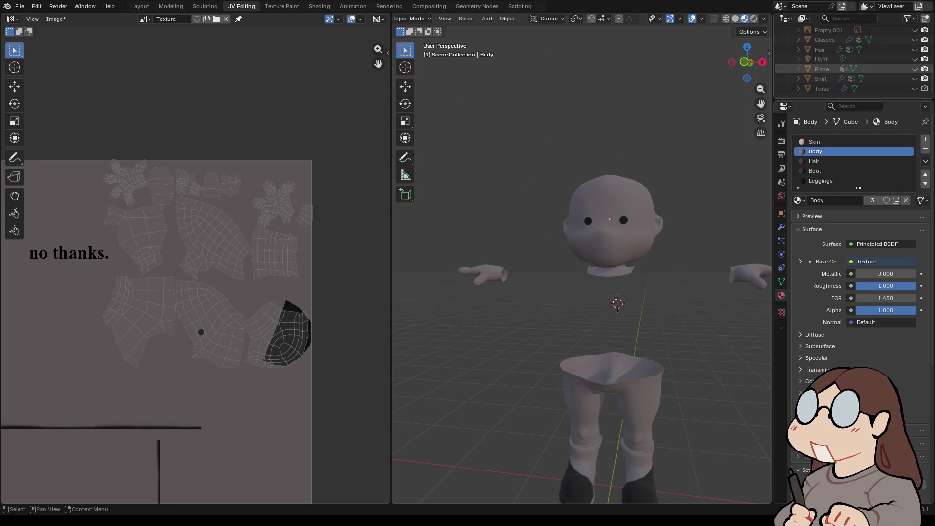
left_click(915, 49)
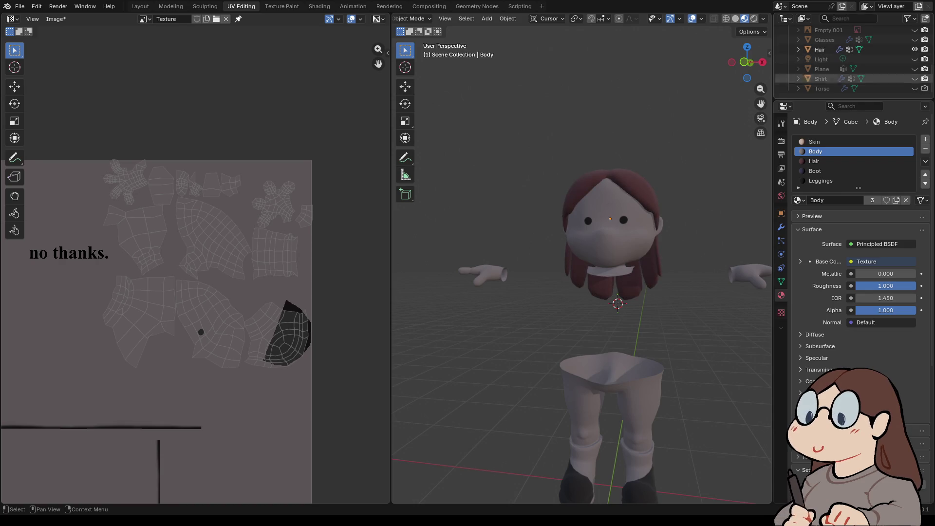
left_click(820, 50)
- Put the Hair into Edit Mode and hide the Body to isolate it
left_click(411, 18)
left_click(411, 40)
middle_click_drag(536, 219, 621, 209)
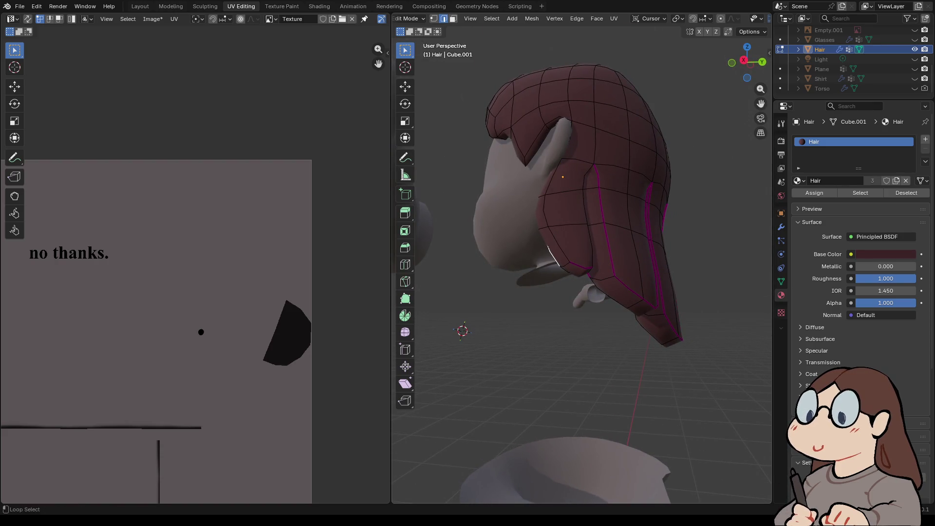
mouse_move(621, 208)
middle_mouse_down()
mouse_move(740, 209)
mouse_move(662, 156)
mouse_move(670, 199)
middle_mouse_up()
scroll(852, 63, "up", 5)
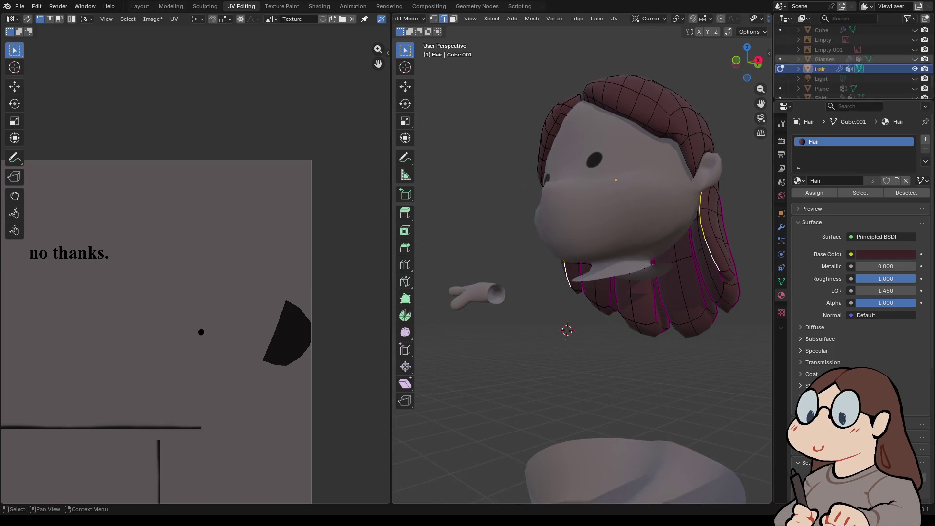
left_click(914, 49)
middle_click_drag(633, 243, 672, 244)
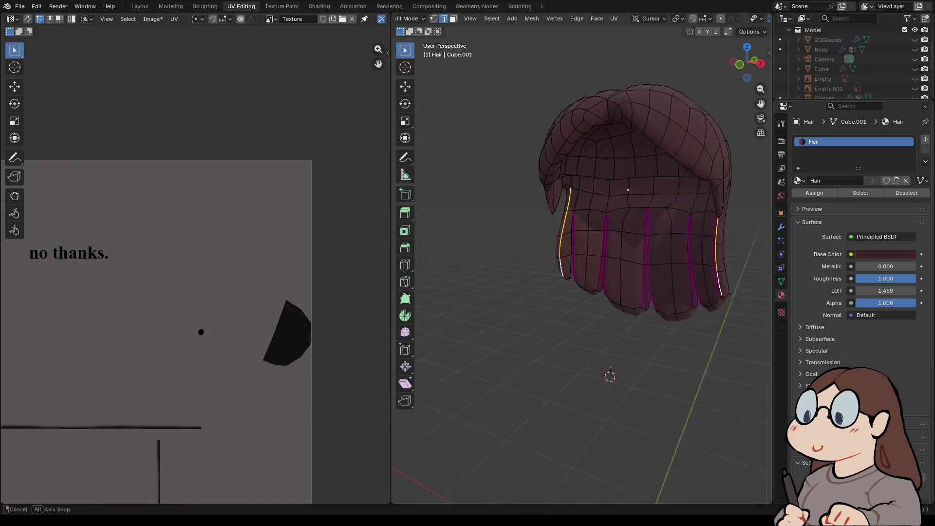
scroll(672, 243, "up", 5)
- Select edge loops down the middle, left and right strands and mark them as seams
key("shift")
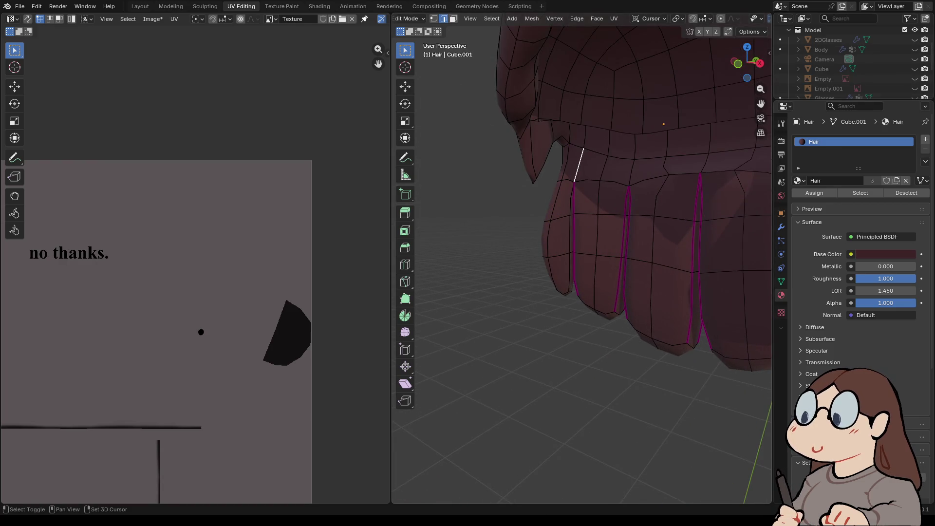
left_click(626, 202, "alt+shift")
left_click(574, 200, "alt+shift")
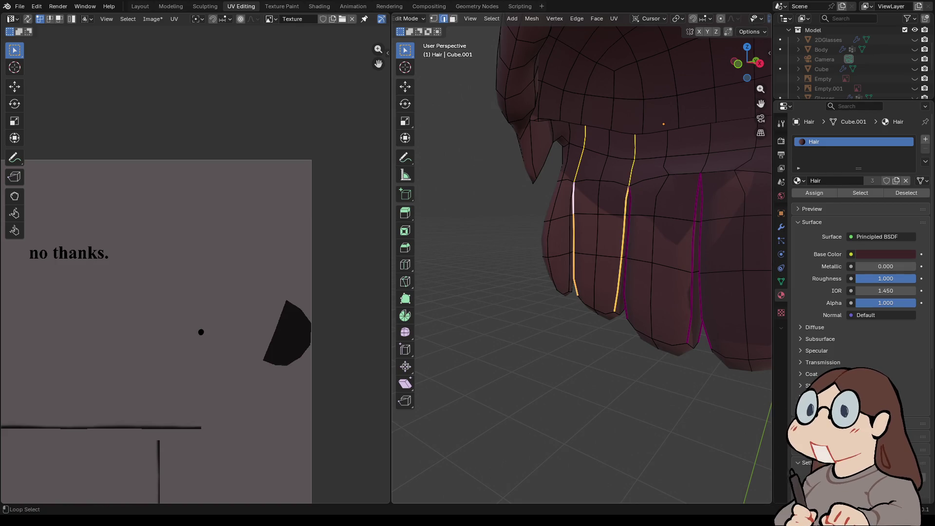
left_click(699, 199, "alt+shift")
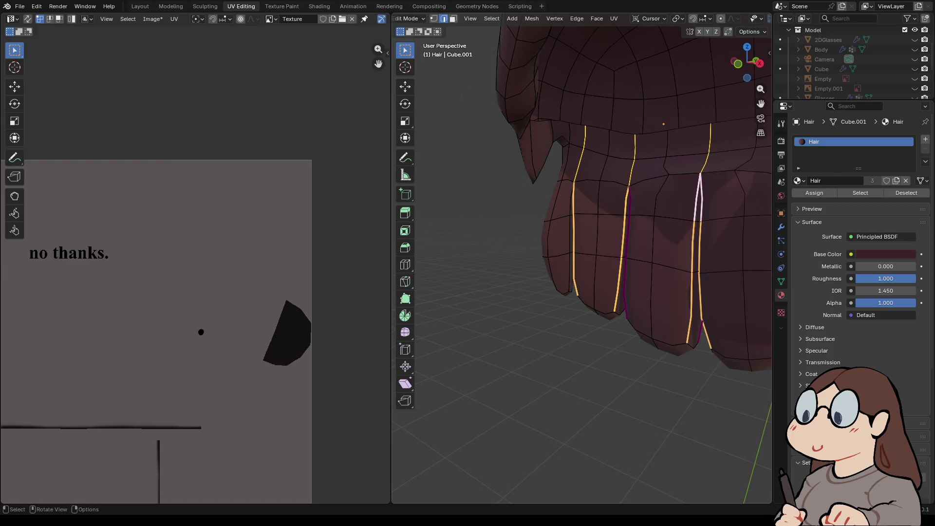
mouse_move(584, 244)
middle_mouse_down()
mouse_move(623, 243)
mouse_move(584, 239)
mouse_move(584, 185)
mouse_move(654, 174)
middle_mouse_up()
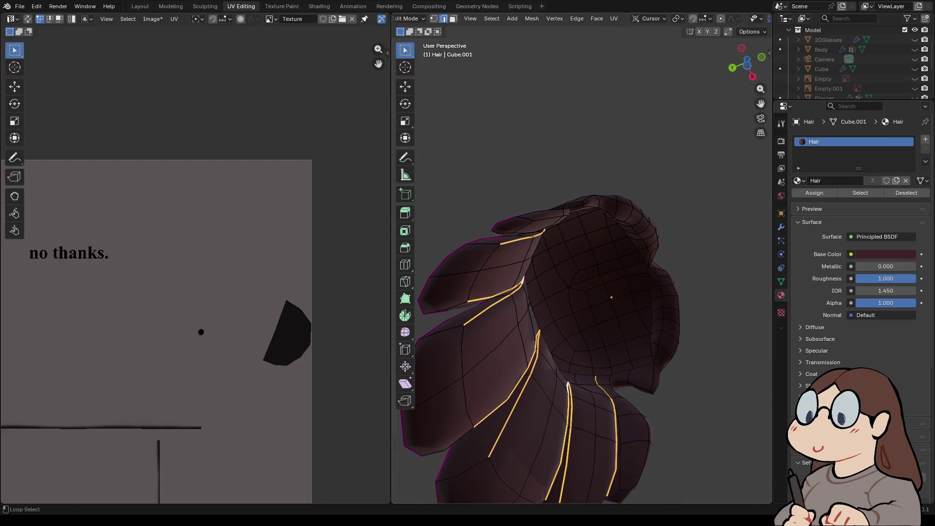
middle_click_drag(584, 243, 585, 185)
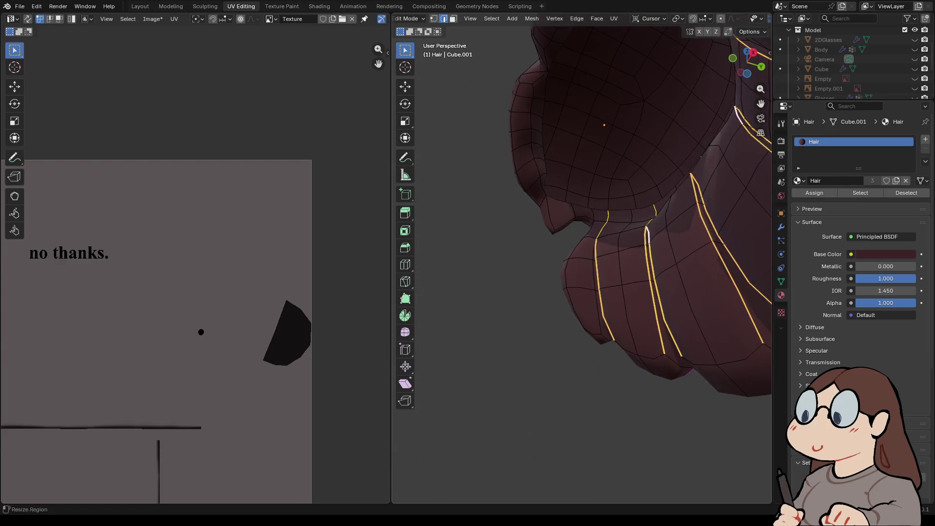
middle_click_drag(584, 243, 643, 234)
left_click(613, 18)
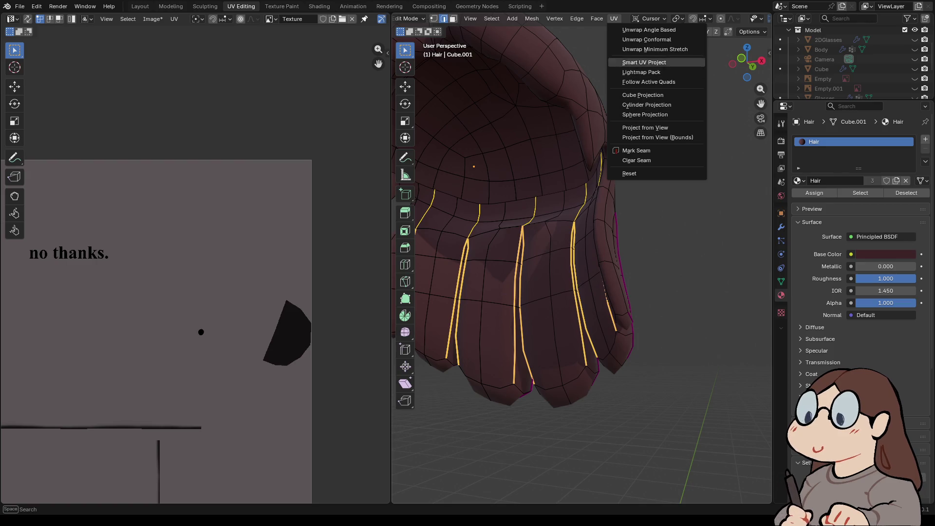
left_click(636, 151)
- Mark seams on further edges running down the front hair strands
mouse_move(559, 244)
middle_mouse_down()
mouse_move(511, 234)
mouse_move(656, 345)
mouse_move(516, 335)
middle_mouse_up()
key("ctrl+e")
left_click(425, 219)
mouse_move(425, 219)
middle_mouse_down()
mouse_move(448, 185)
mouse_move(433, 210)
mouse_move(443, 161)
mouse_move(438, 210)
mouse_move(444, 180)
mouse_move(460, 202)
mouse_move(463, 179)
mouse_move(494, 183)
middle_mouse_up()
left_click(579, 211, "shift")
left_click(591, 295, "shift")
right_click(569, 309)
left_click(569, 309)
- Mark seams on the remaining strand edges at the back of the hair
mouse_move(487, 219)
middle_mouse_down()
mouse_move(540, 224)
mouse_move(546, 350)
mouse_move(599, 392)
mouse_move(560, 389)
middle_mouse_up()
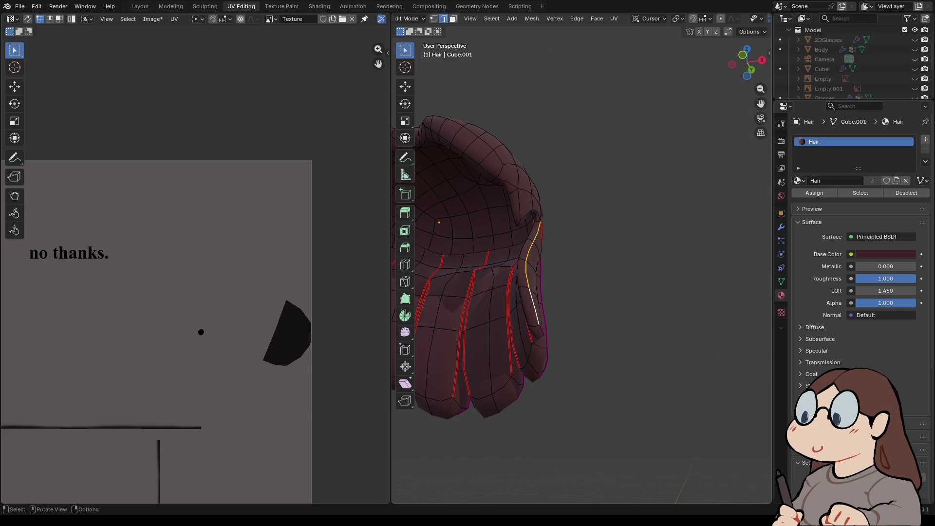
middle_click_drag(560, 341, 579, 276)
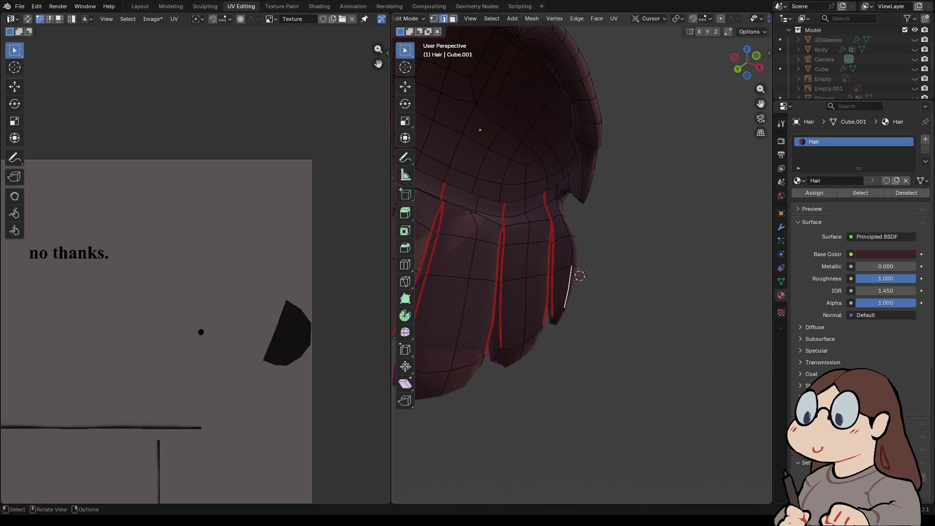
key("alt+a")
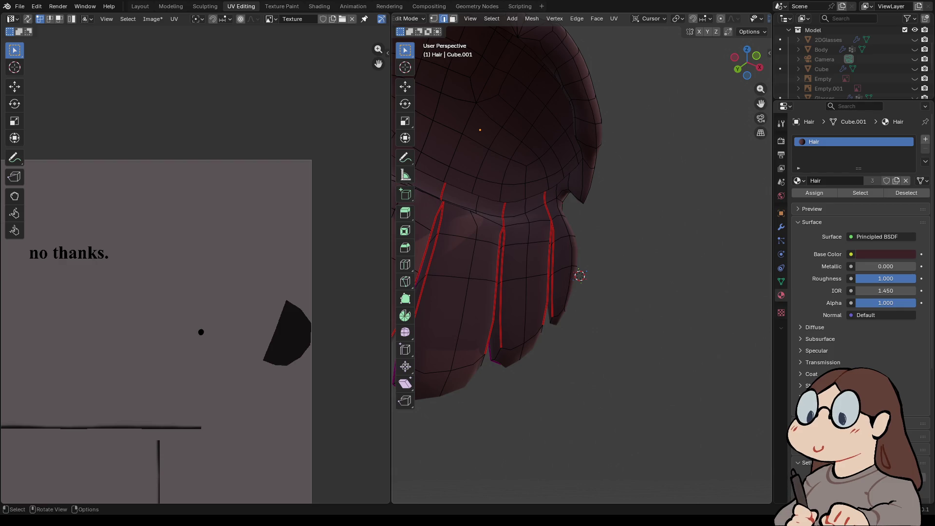
right_click(579, 276)
left_click(580, 273)
middle_click_drag(579, 273, 560, 273)
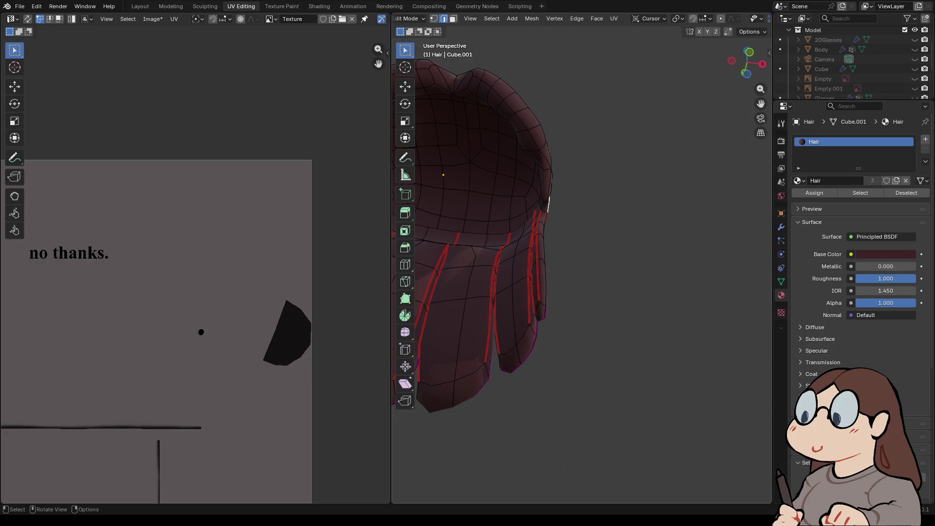
right_click(516, 211)
left_click(516, 211)
mouse_move(516, 211)
middle_mouse_down()
mouse_move(457, 180)
mouse_move(433, 214)
mouse_move(555, 190)
middle_mouse_up()
- Select the rim loop around the top of the hair and mark it as a seam
left_click(667, 136, "alt")
middle_click_drag(667, 136, 657, 185)
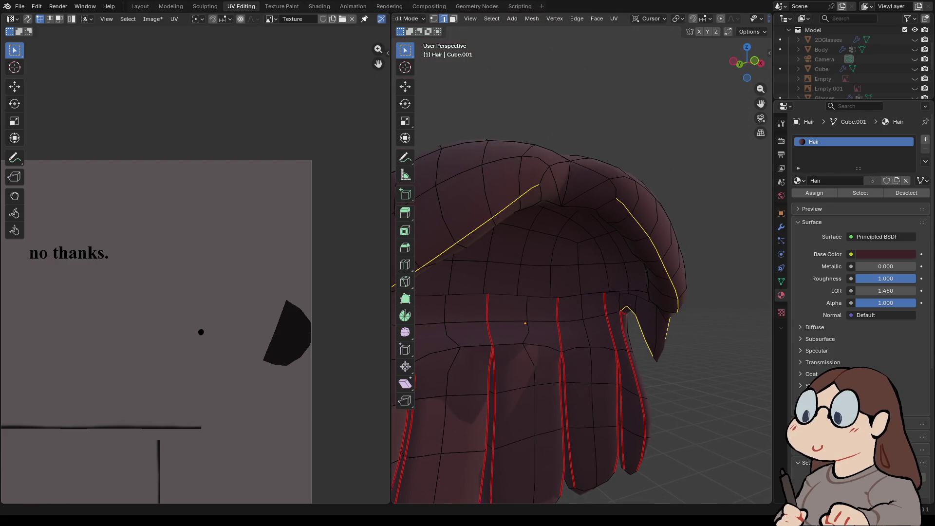
middle_click_drag(657, 185, 627, 185)
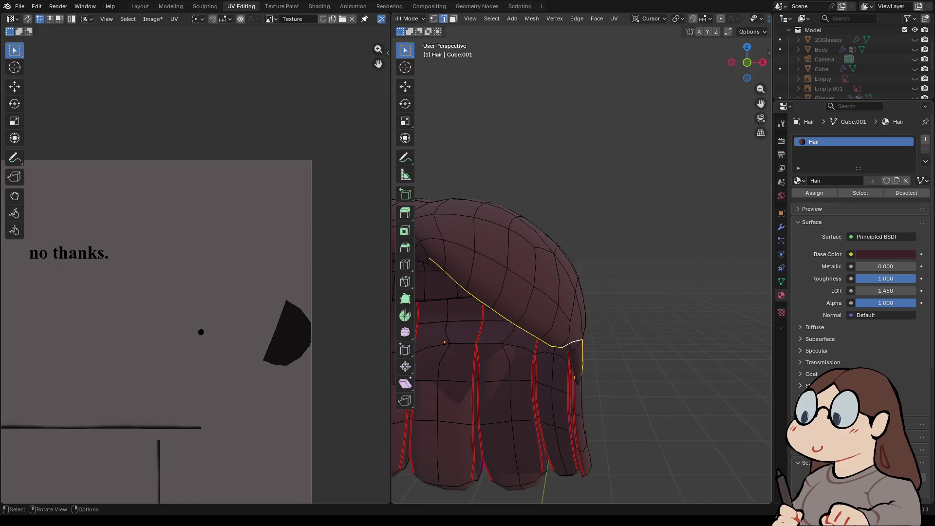
key("ctrl+e")
left_click(466, 325)
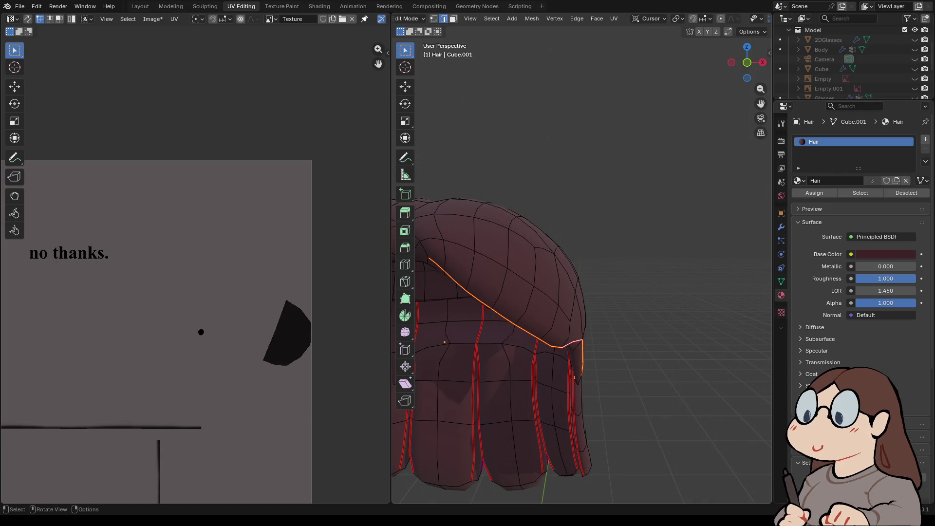
scroll(466, 325, "down", 5)
middle_click_drag(628, 185, 615, 189)
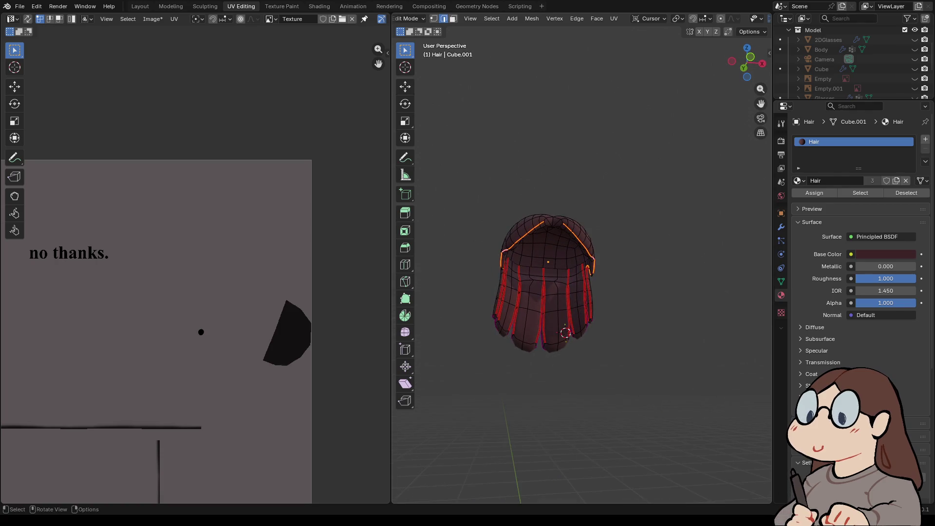
scroll(582, 273, "up", 5)
scroll(582, 273, "down", 5)
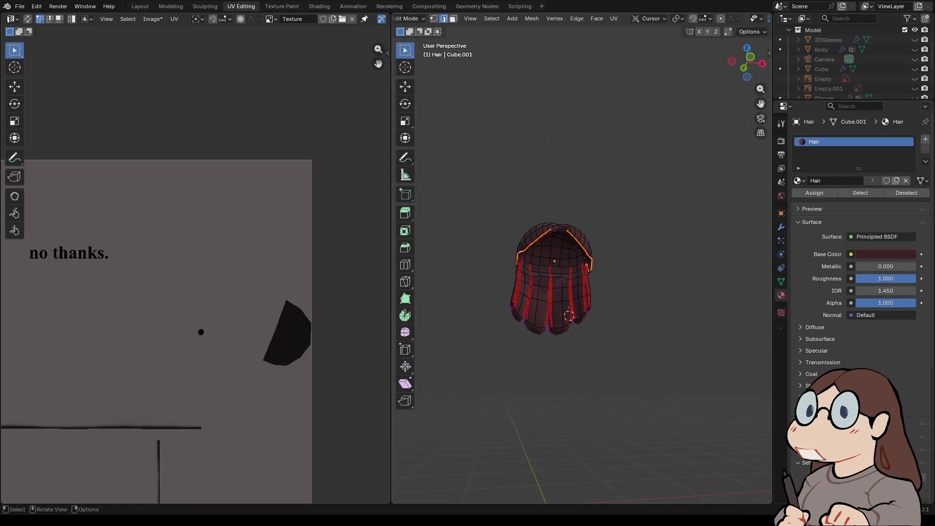
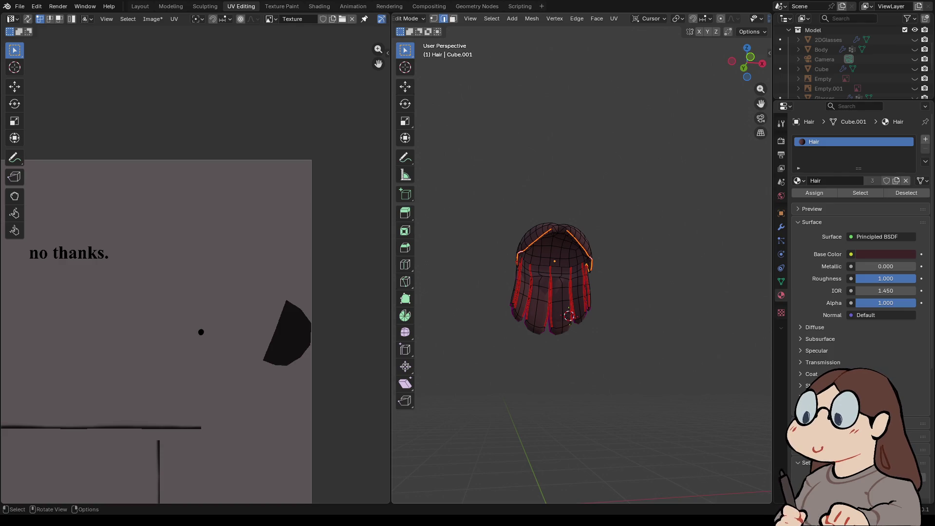
- Select the shortest edge path between the two chosen edges along the hair cap
scroll(538, 455, "up", 5)
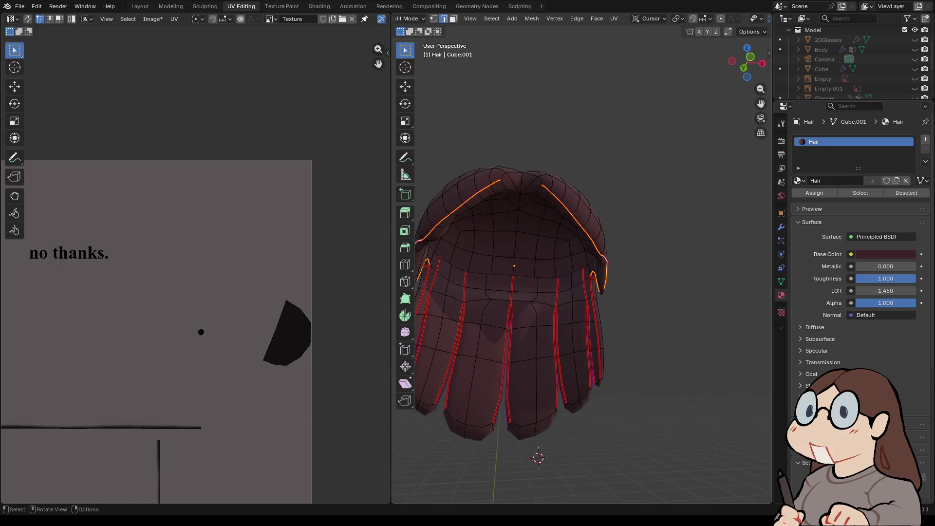
mouse_move(539, 457)
middle_mouse_down()
mouse_move(689, 158)
mouse_move(597, 448)
mouse_move(709, 463)
mouse_move(701, 382)
mouse_move(688, 359)
mouse_move(680, 457)
mouse_move(628, 438)
mouse_move(628, 316)
middle_mouse_up()
scroll(628, 419, "up", 4)
left_click(491, 18)
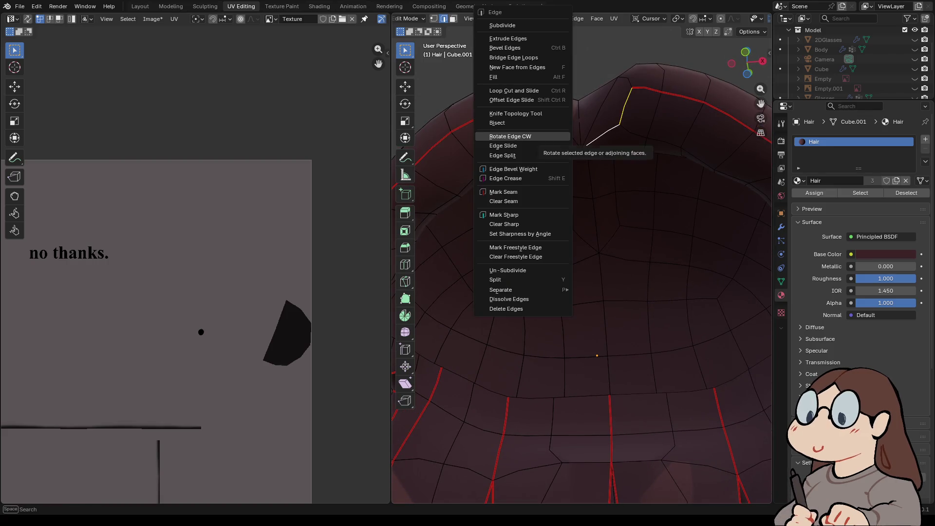
left_click(504, 191)
- Return to a front view and select the entire hair mesh
scroll(596, 355, "down", 5)
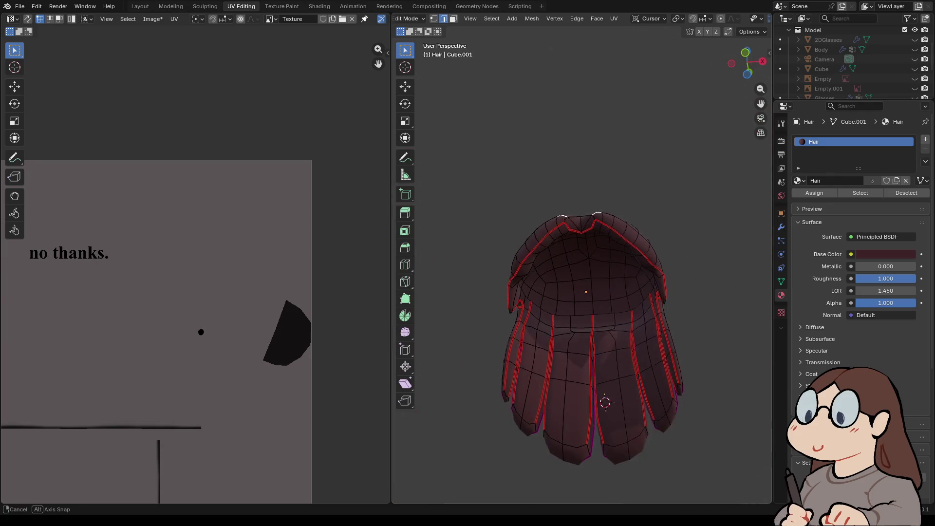
middle_click_drag(603, 389, 604, 361)
key("a")
left_click(613, 18)
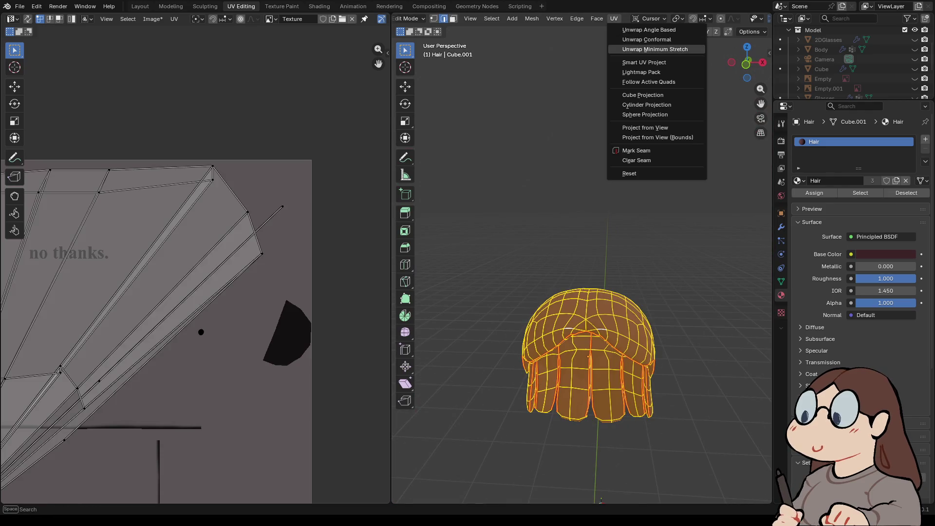
- Unwrap the hair, frame its islands over the body texture, then deselect and orbit
left_click(642, 49)
scroll(194, 292, "down", 3)
middle_click_drag(146, 292, 240, 265)
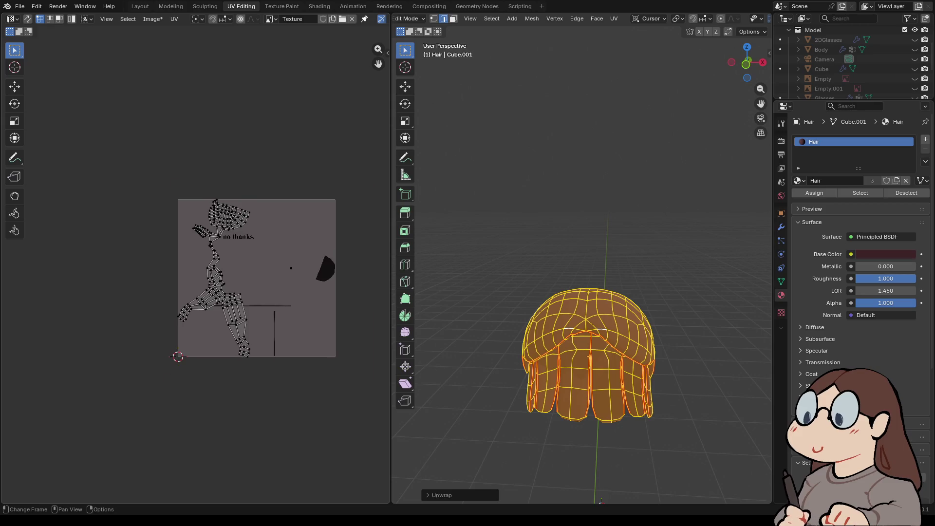
scroll(243, 292, "up", 2)
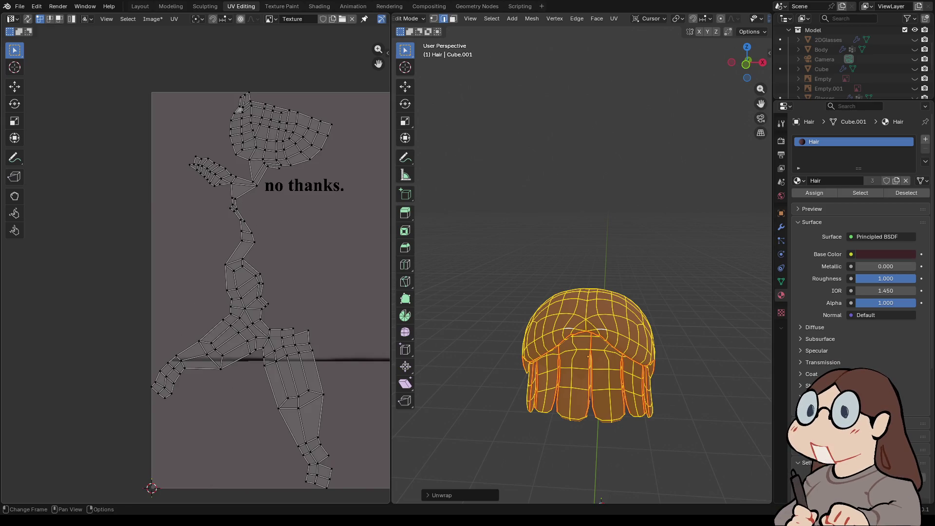
key("alt+a")
mouse_move(633, 301)
middle_mouse_down()
mouse_move(645, 272)
mouse_move(711, 320)
mouse_move(720, 316)
mouse_move(708, 243)
mouse_move(696, 301)
mouse_move(664, 239)
middle_mouse_up()
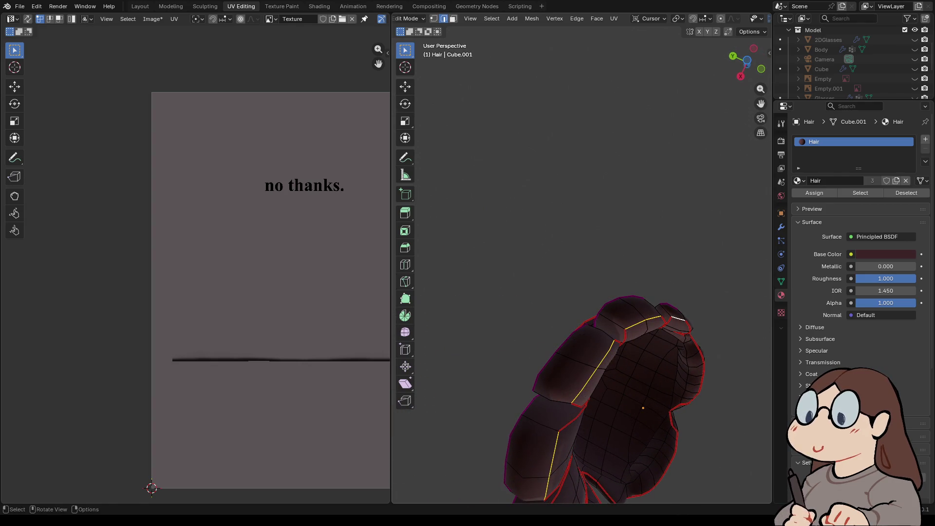
- Clear the seam from the selected hair edges with Ctrl+E
key("ctrl+e")
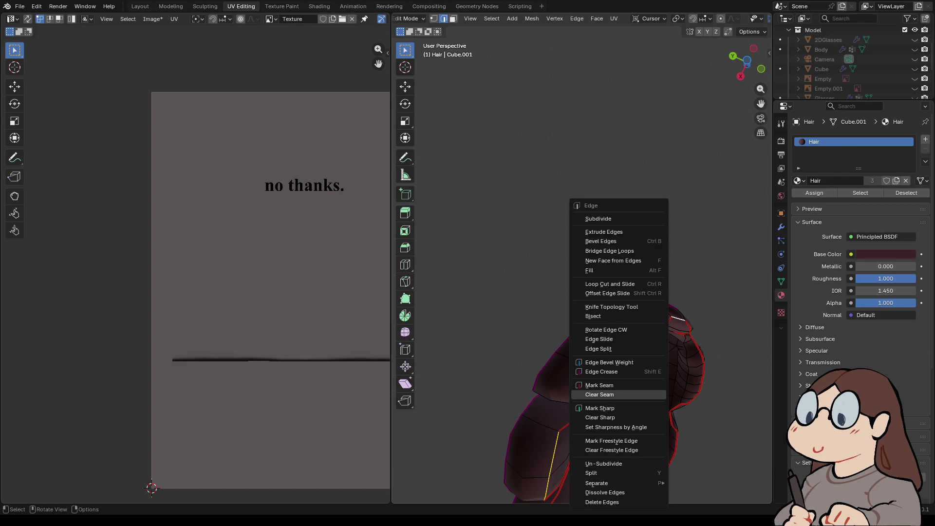
left_click(599, 394)
middle_click_drag(599, 394, 609, 387)
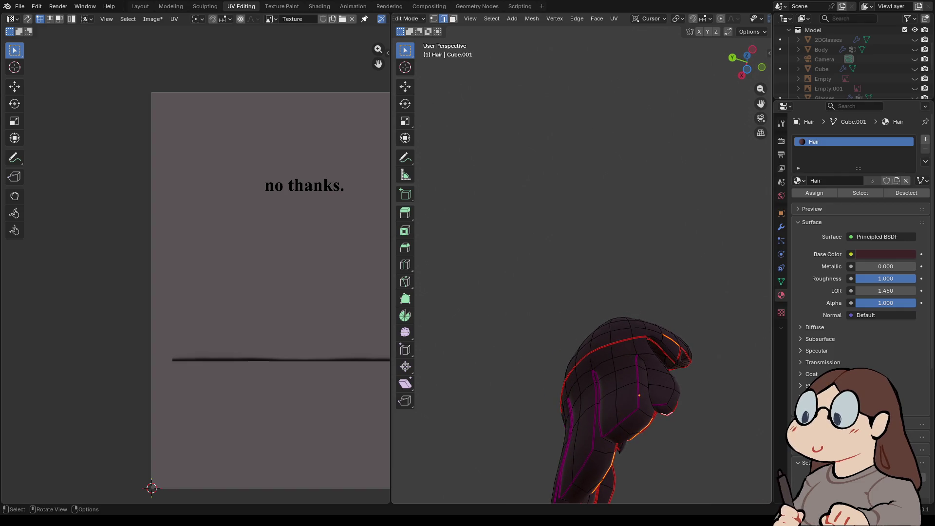
mouse_move(639, 358)
middle_mouse_down()
mouse_move(659, 203)
mouse_move(636, 393)
mouse_move(633, 341)
middle_mouse_up()
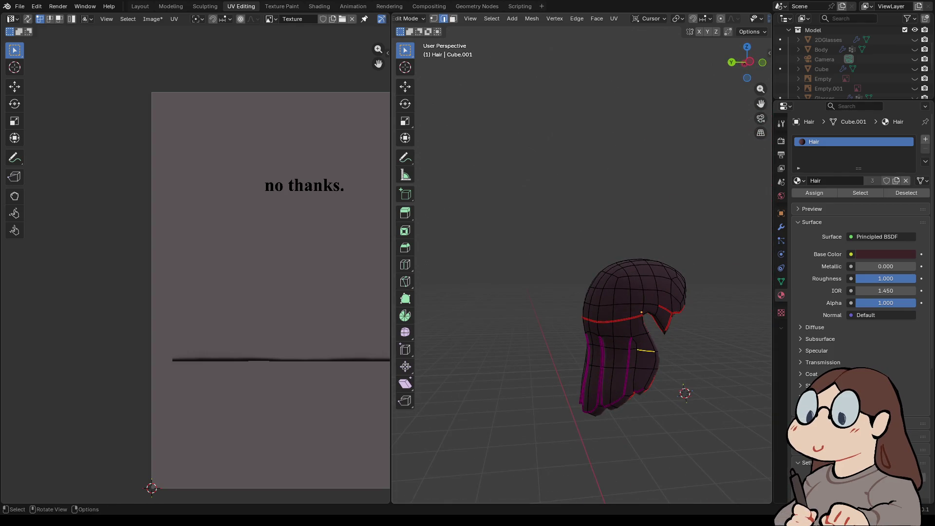
middle_click_drag(679, 386, 682, 389)
- Select the band of faces just below the hair cap in face mode and hide it
left_click(672, 387)
key("3")
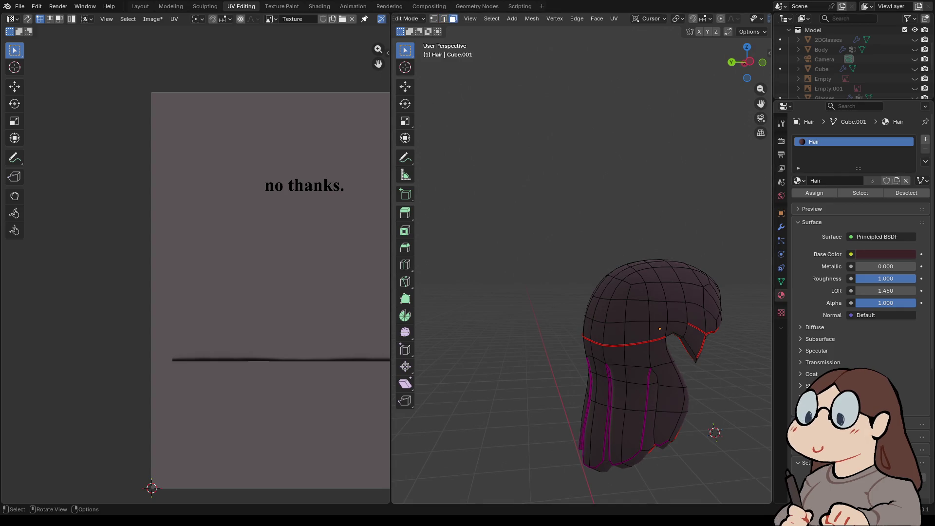
left_click(667, 375)
left_click(635, 396, "alt+shift")
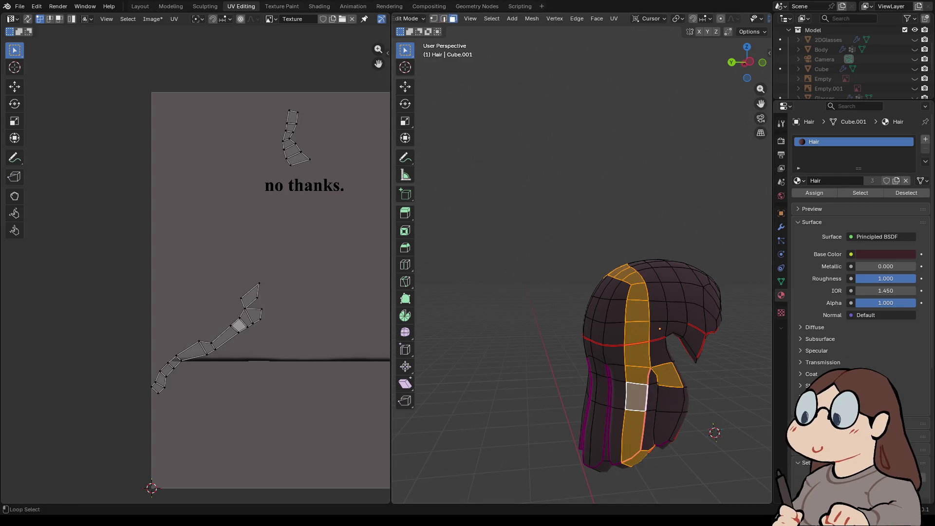
left_click(635, 375)
left_click(636, 375, "alt")
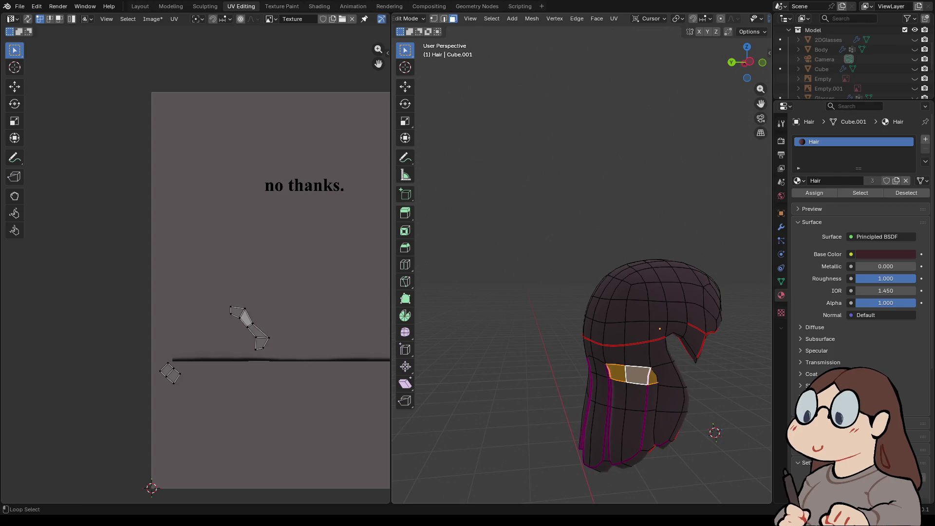
left_click(592, 366, "alt+shift")
left_click(672, 375, "alt+shift")
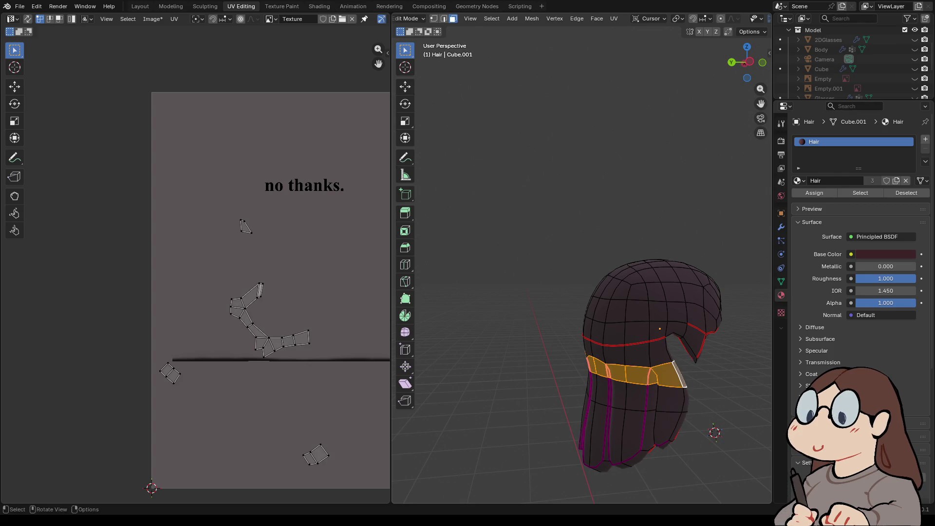
middle_click_drag(671, 375, 585, 350)
right_click(487, 382)
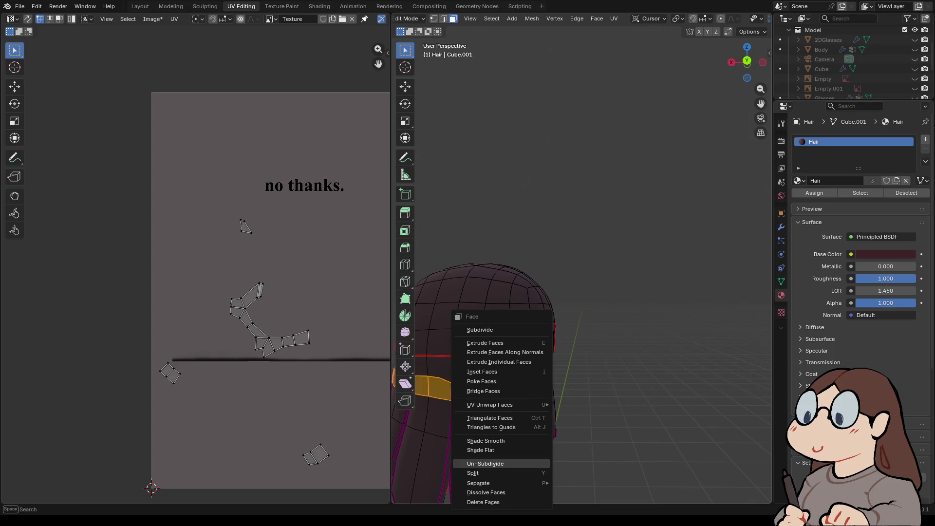
key("h")
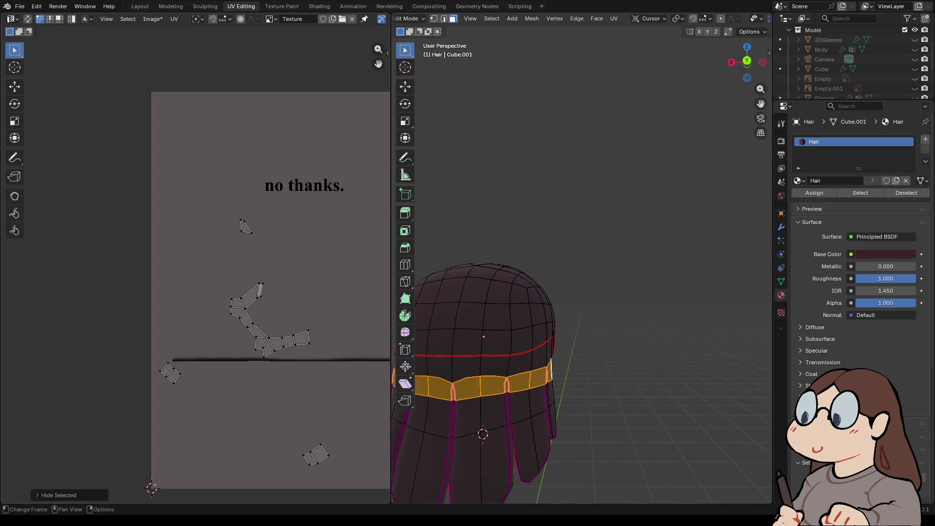
key("h")
middle_click_drag(487, 385, 759, 370)
- Reveal the hidden band, then select and hide the horizontal face loop around the hair
key("alt+h")
middle_click_drag(584, 292, 638, 306)
left_click(647, 362)
left_click(768, 366, "alt")
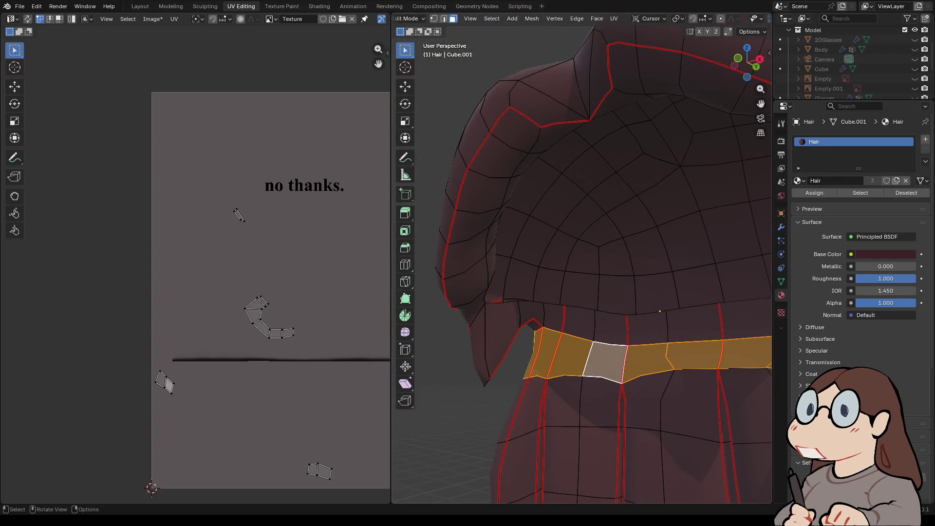
key("h")
mouse_move(584, 293)
middle_mouse_down()
mouse_move(521, 302)
mouse_move(549, 277)
middle_mouse_up()
scroll(549, 277, "up", 1)
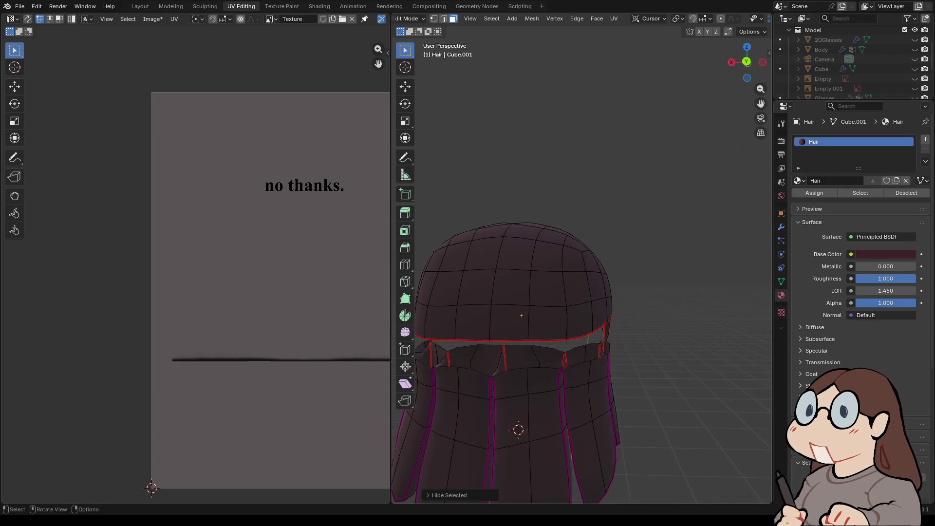
- Mark seams on the strand edges under the cap and save as VTUBE_PRACTICE3.blend
key("2")
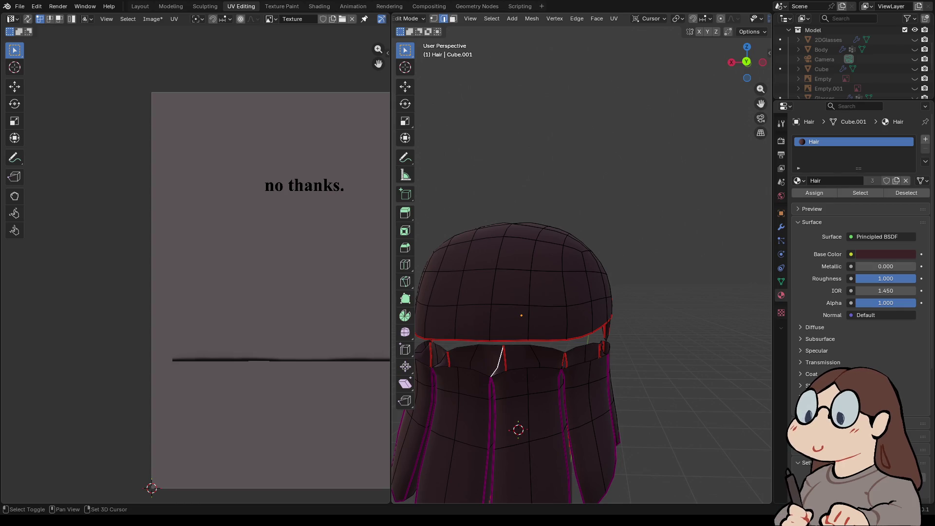
middle_click_drag(535, 292, 642, 285)
key("shift")
middle_click_drag(584, 341, 511, 341)
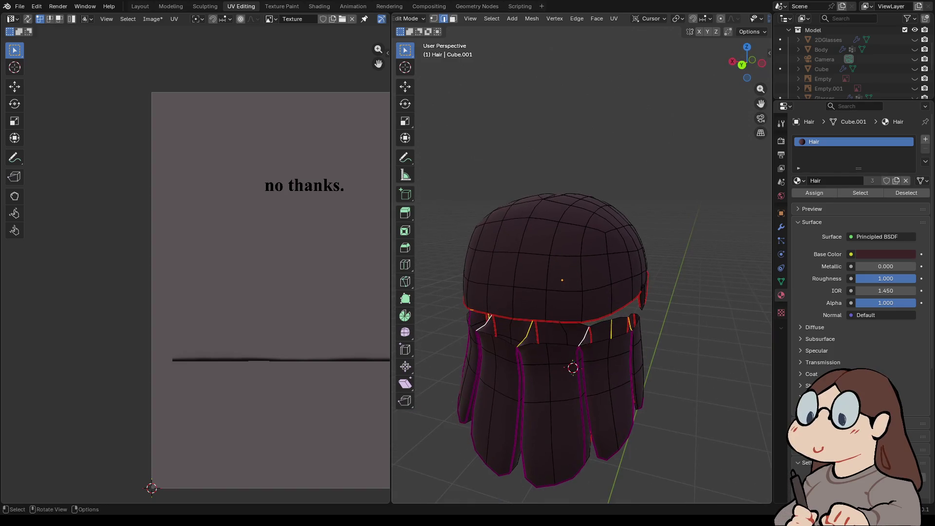
key("ctrl+e")
left_click(536, 336)
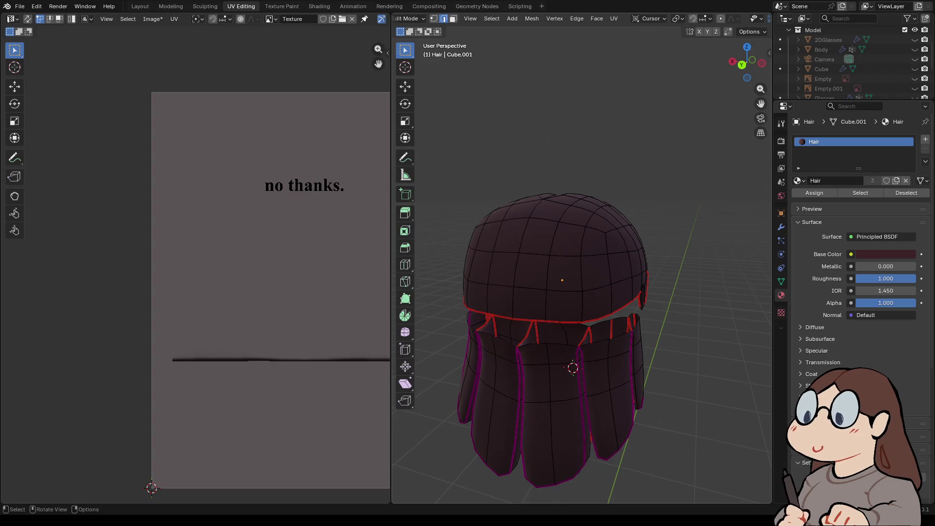
key("ctrl+s")
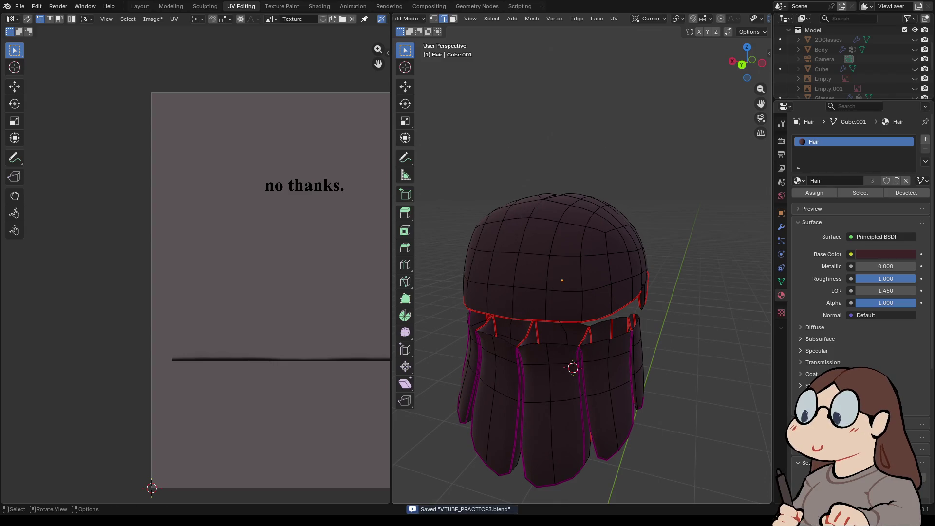
key("a")
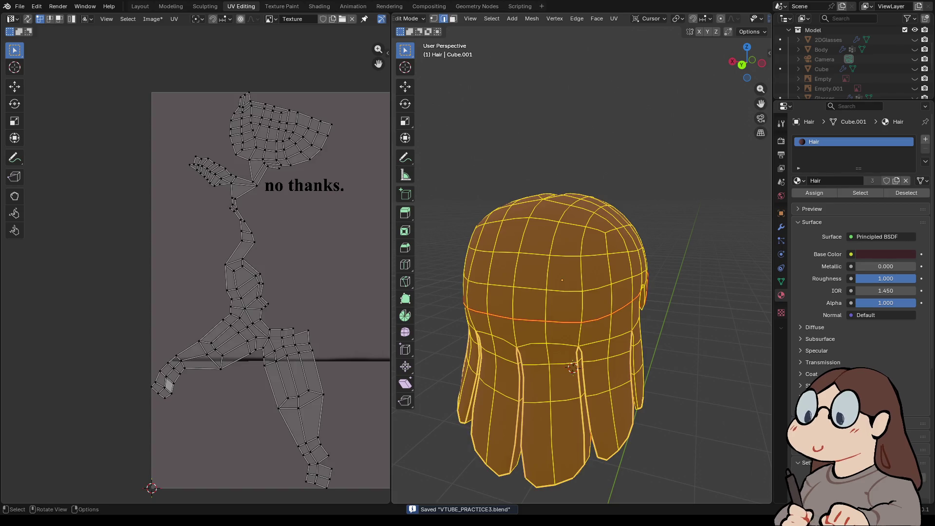
key("u")
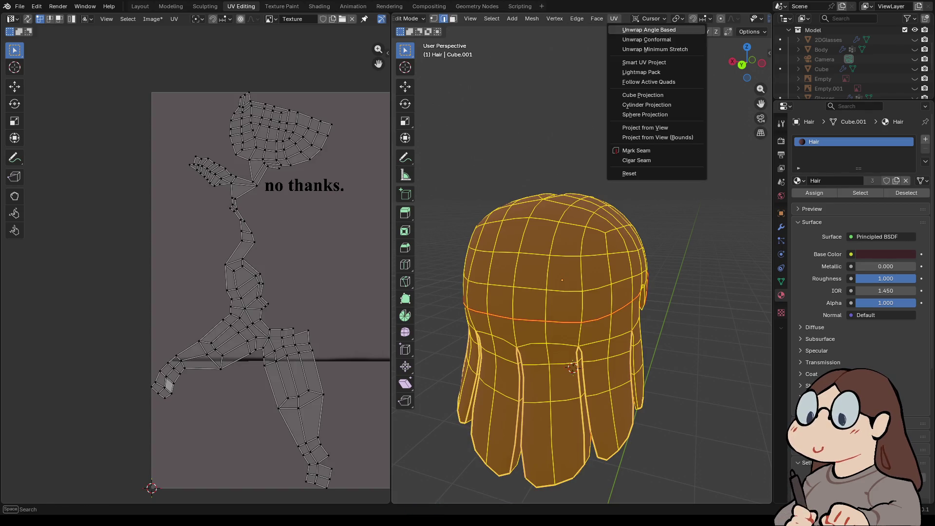
left_click(643, 39)
scroll(195, 270, "down", 3)
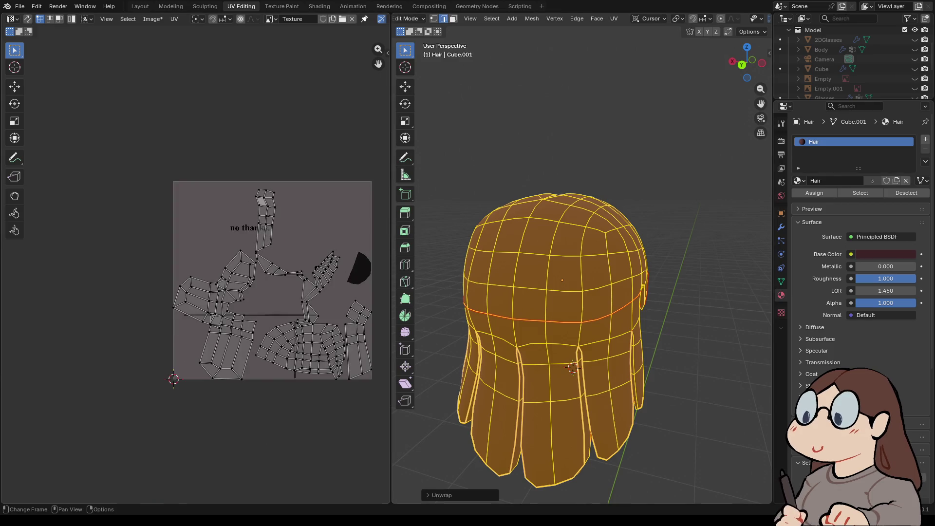
scroll(195, 273, "up", 3)
key("alt+a")
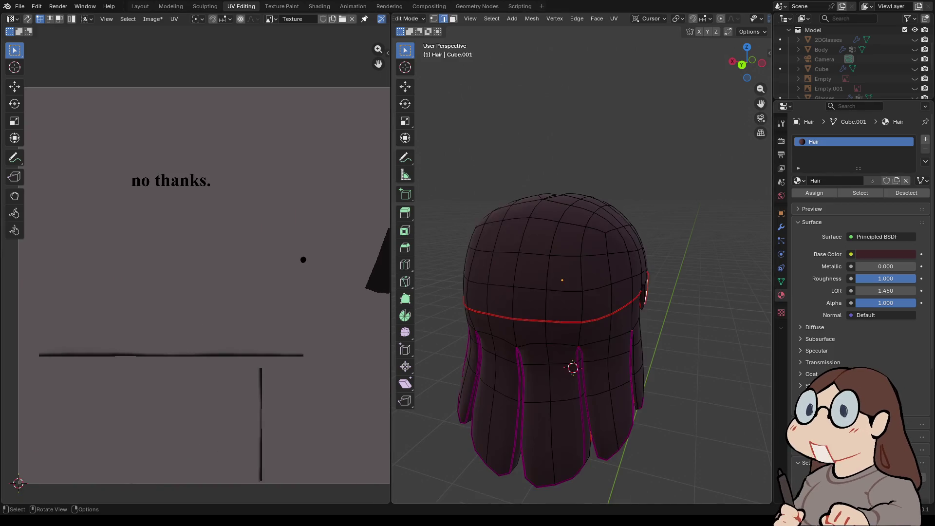
scroll(582, 268, "up", 5)
scroll(582, 267, "down", 4)
mouse_move(582, 268)
middle_mouse_down()
mouse_move(560, 273)
mouse_move(608, 273)
mouse_move(569, 273)
mouse_move(585, 171)
mouse_move(555, 246)
middle_mouse_up()
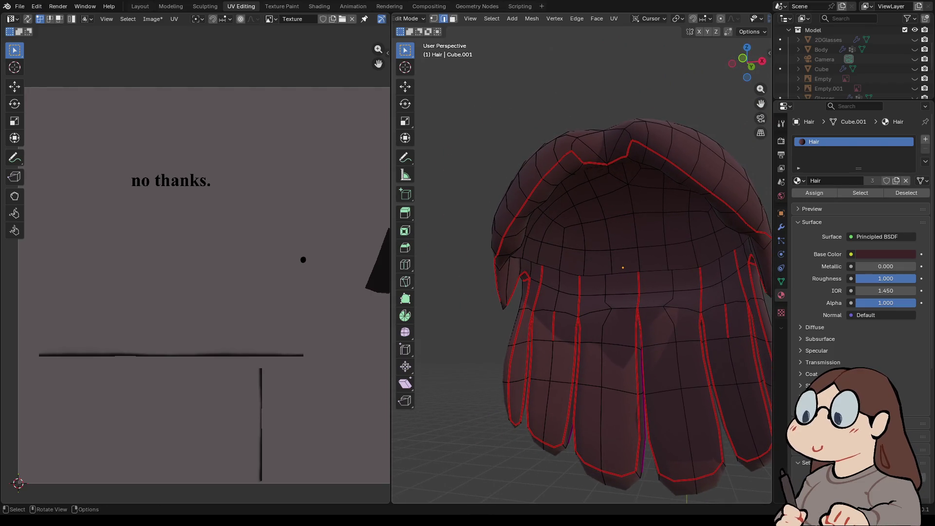
- Clear seams from three successive sets of unwanted hair edges
right_click(523, 226)
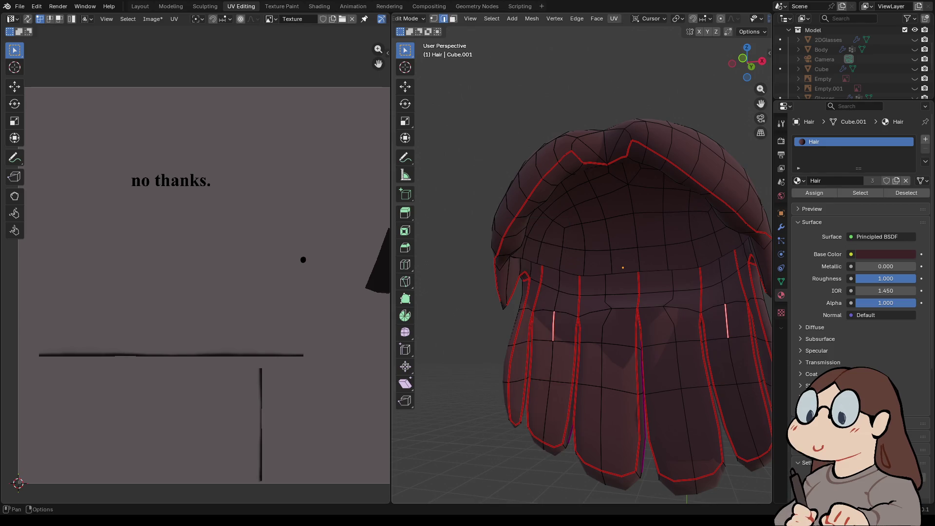
left_click(613, 19)
left_click(636, 160)
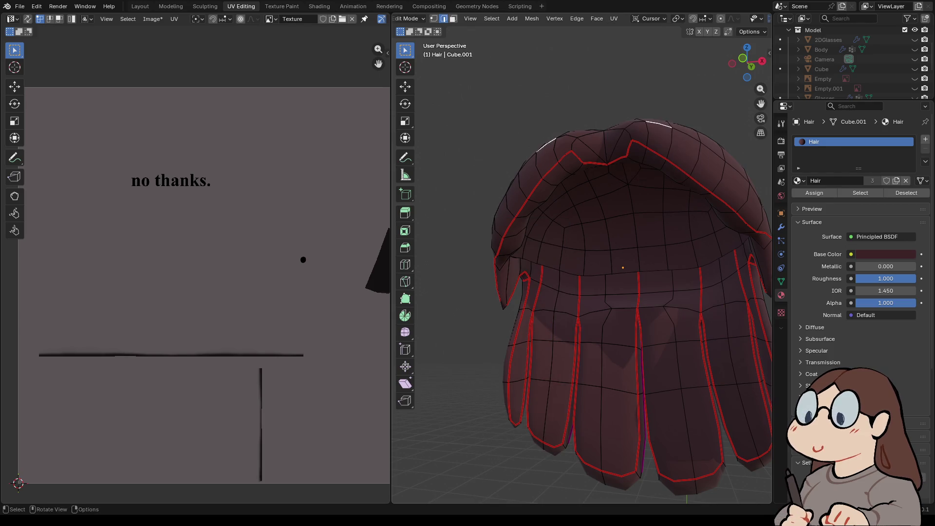
mouse_move(584, 268)
middle_mouse_down()
mouse_move(467, 272)
mouse_move(465, 292)
middle_mouse_up()
key("ctrl+e")
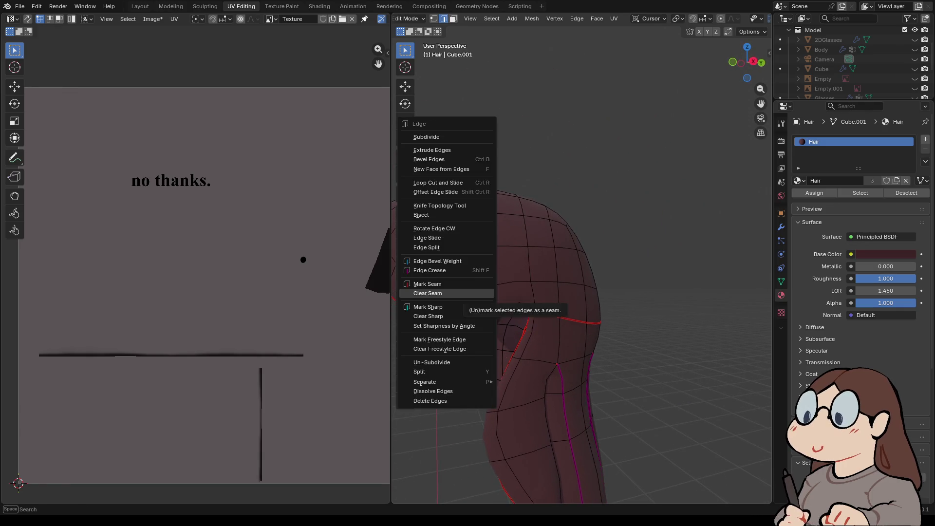
left_click(468, 294)
mouse_move(560, 266)
middle_mouse_down()
mouse_move(545, 267)
mouse_move(542, 236)
mouse_move(613, 270)
mouse_move(711, 288)
mouse_move(716, 361)
mouse_move(726, 297)
middle_mouse_up()
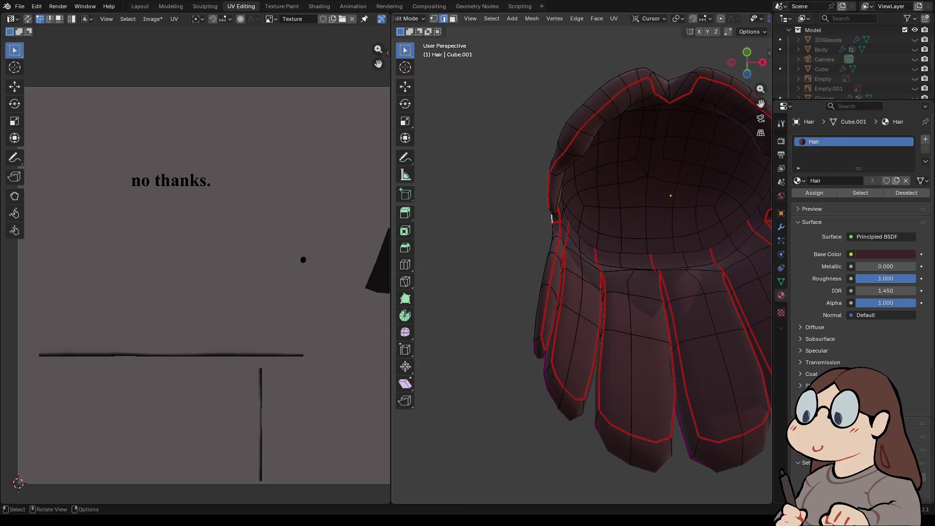
key("ctrl+e")
left_click(501, 211)
middle_click_drag(632, 243, 696, 256)
middle_click_drag(683, 383, 544, 336)
- Select all of the hair, unwrap it again, and inspect the resulting seams and UVs
key("a")
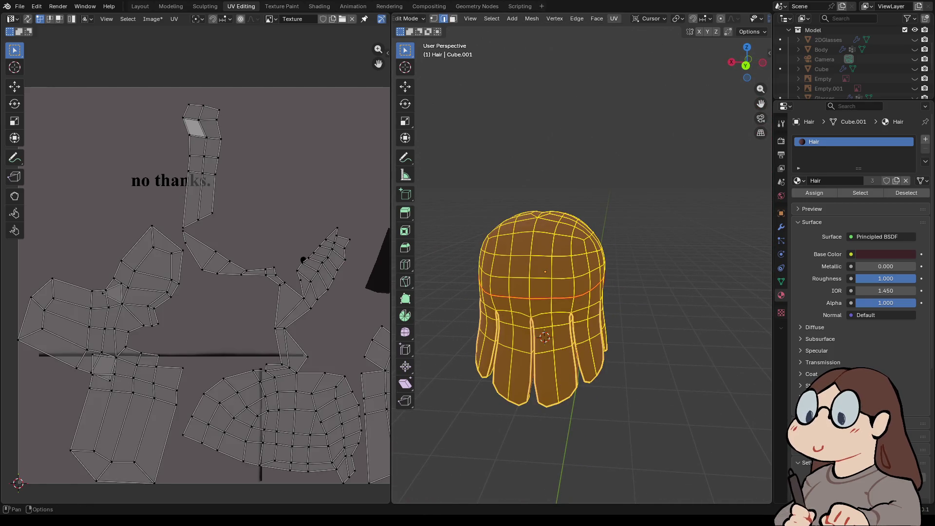
left_click(614, 18)
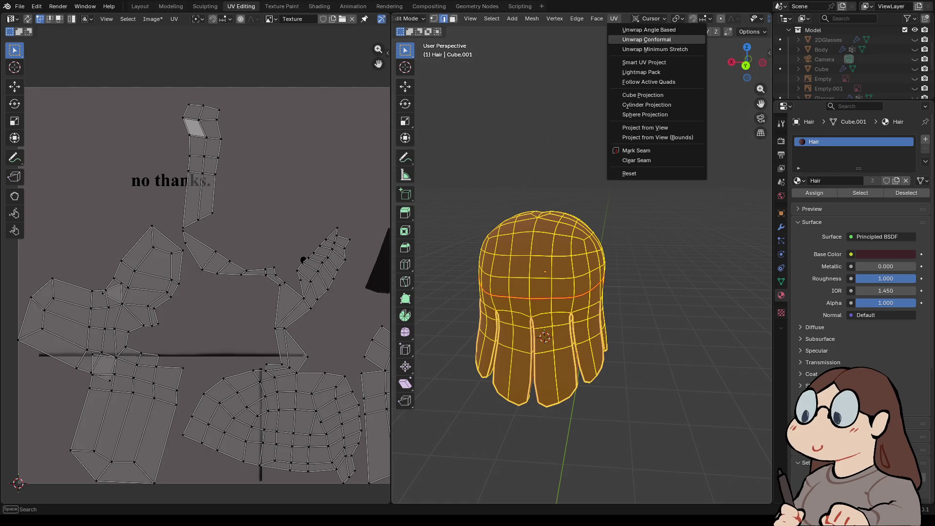
left_click(654, 49)
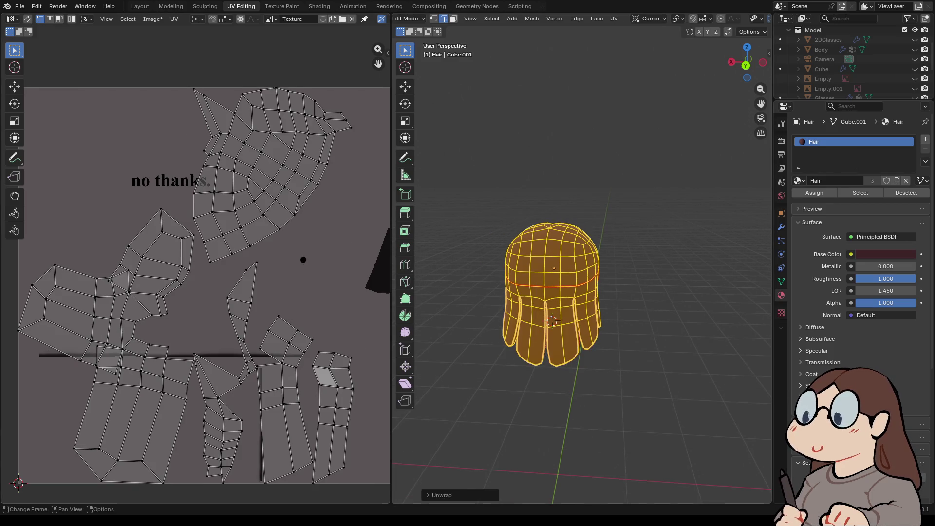
scroll(551, 292, "up", 3)
mouse_move(584, 292)
middle_mouse_down()
mouse_move(720, 282)
mouse_move(730, 287)
mouse_move(692, 290)
mouse_move(708, 312)
mouse_move(767, 312)
middle_mouse_up()
key("alt+a")
mouse_move(631, 388)
middle_mouse_down()
mouse_move(563, 432)
mouse_move(480, 422)
mouse_move(591, 386)
mouse_move(605, 323)
mouse_move(711, 412)
mouse_move(631, 459)
mouse_move(584, 463)
middle_mouse_up()
key("a")
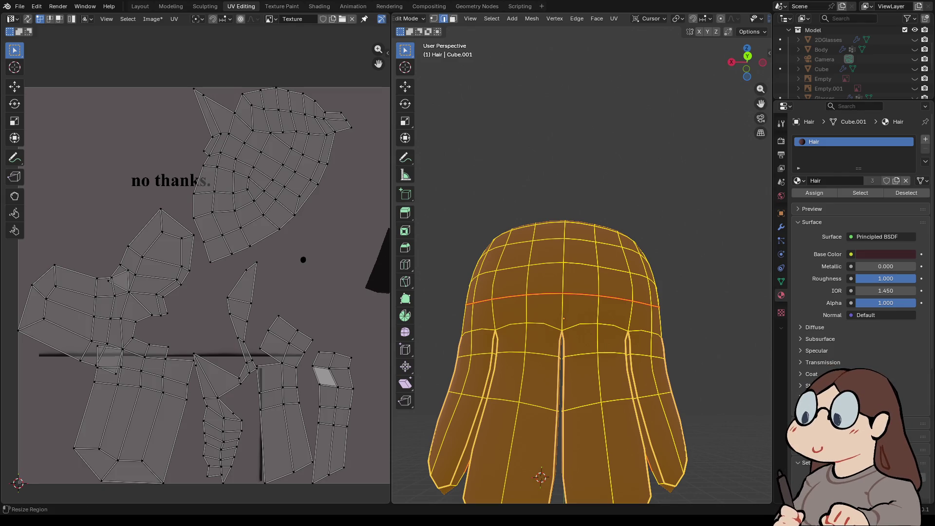
middle_click_drag(584, 292, 535, 292)
key("alt+a")
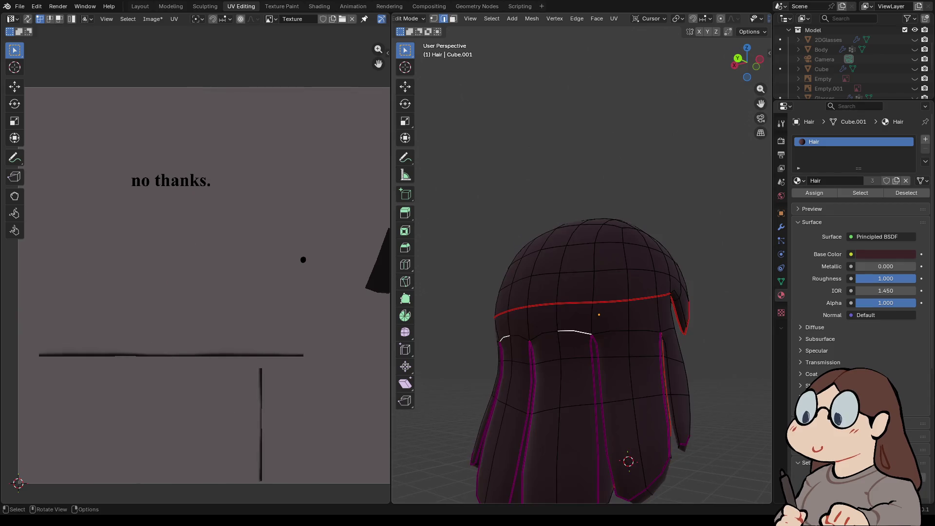
- Mark seams on the lower hair ring loop and a horizontal loop around the hair
left_click(575, 331, "alt")
left_click(633, 331, "alt+shift")
mouse_move(584, 340)
middle_mouse_down()
mouse_move(443, 340)
mouse_move(443, 361)
mouse_move(443, 321)
mouse_move(467, 317)
middle_mouse_up()
key("ctrl+e")
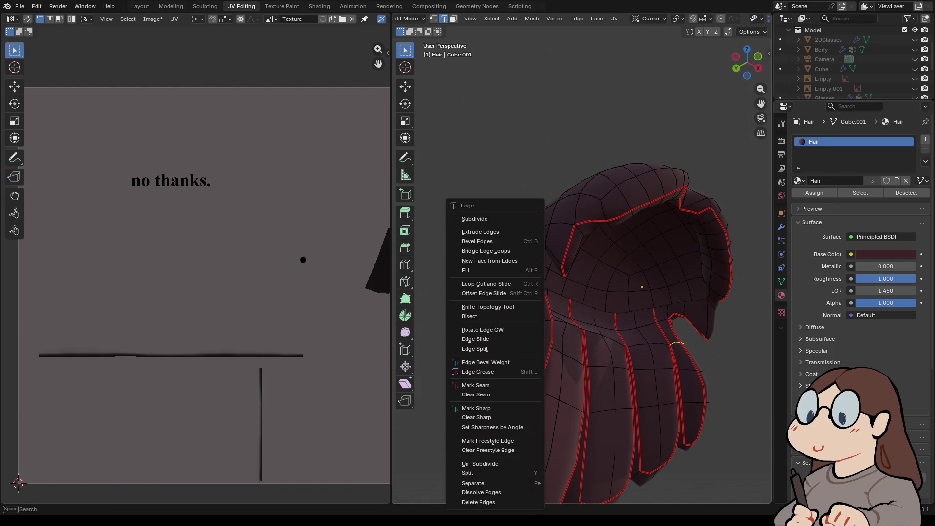
left_click(475, 386)
middle_click_drag(475, 385, 501, 383)
left_click(518, 331, "alt")
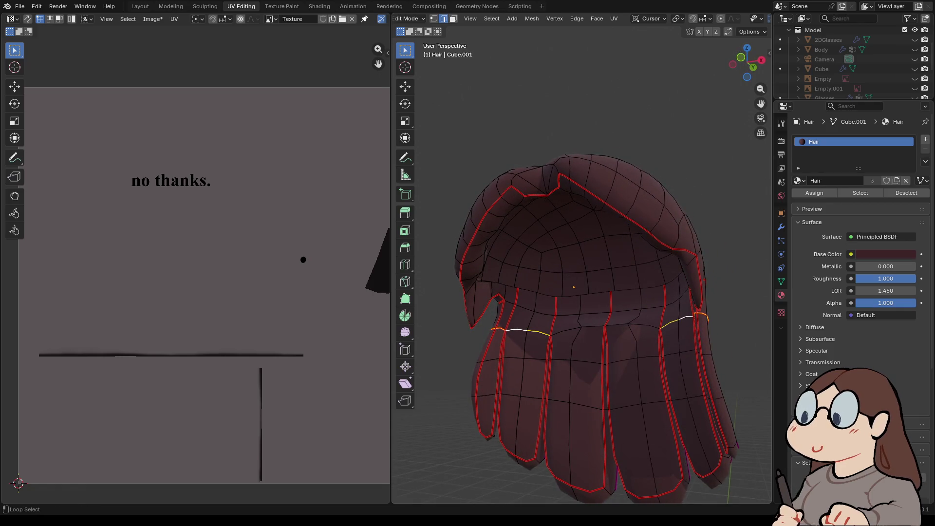
left_click(642, 326, "alt")
key("ctrl+e")
left_click(522, 331)
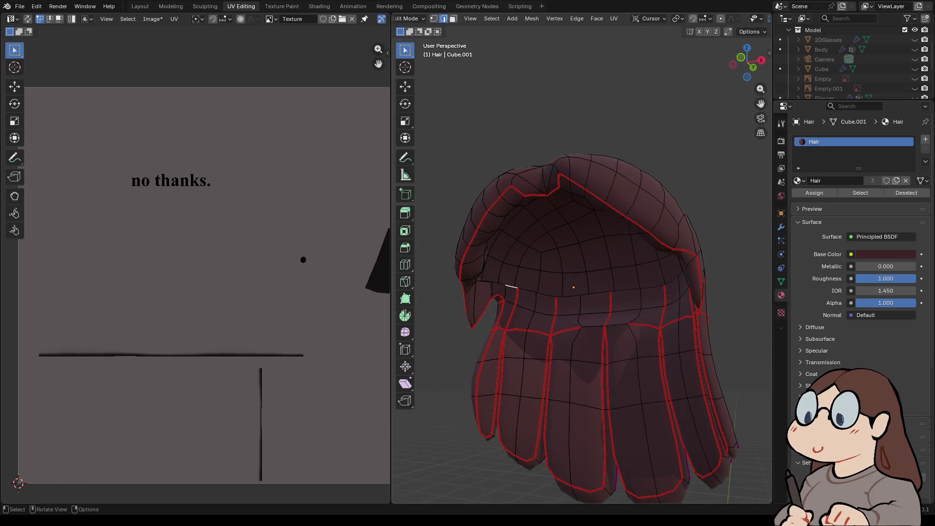
- Mark seams on the four vertical edge loops between the hair strands
left_click(511, 307, "alt")
left_click(664, 297, "alt+shift")
left_click(554, 312, "alt+shift")
left_click(610, 302, "alt+shift")
key("ctrl+e")
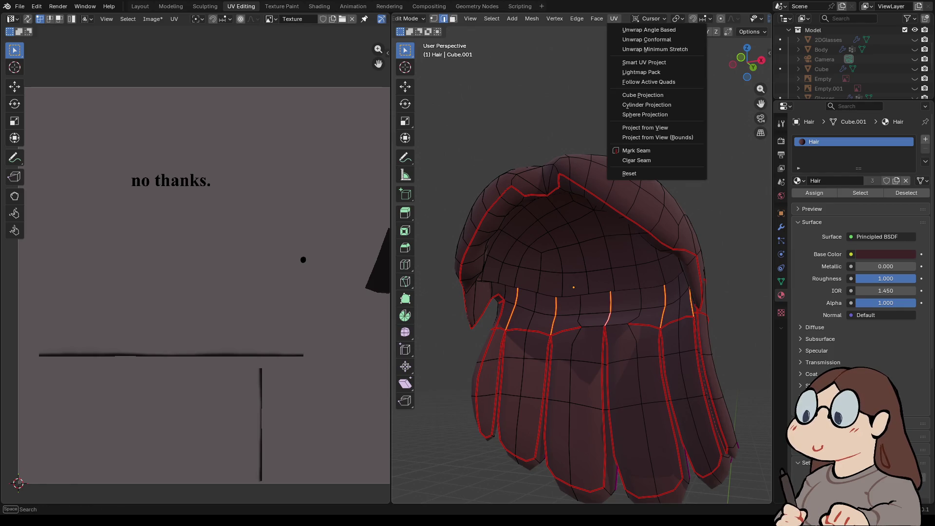
left_click(633, 160)
- Mark the top hair edge loop as a seam
left_click(780, 227)
middle_click_drag(584, 292, 468, 302)
mouse_move(663, 305)
left_mouse_down()
mouse_move(560, 320)
mouse_move(506, 314)
left_mouse_up()
right_click(504, 315)
left_click(501, 314)
mouse_move(502, 315)
middle_mouse_down()
mouse_move(487, 262)
mouse_move(531, 287)
middle_mouse_up()
- Select the whole hair and re-unwrap it with minimum stretch
left_click(491, 18)
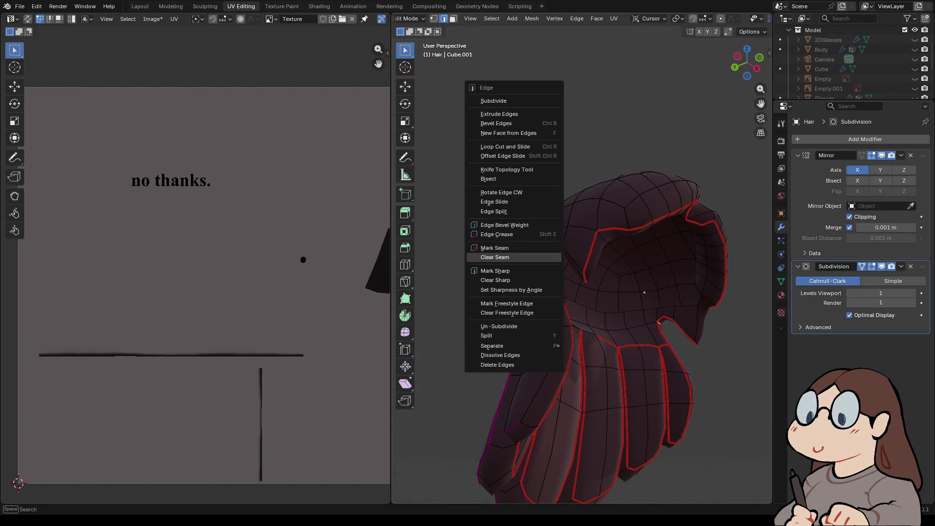
left_click(487, 258)
left_click(613, 19)
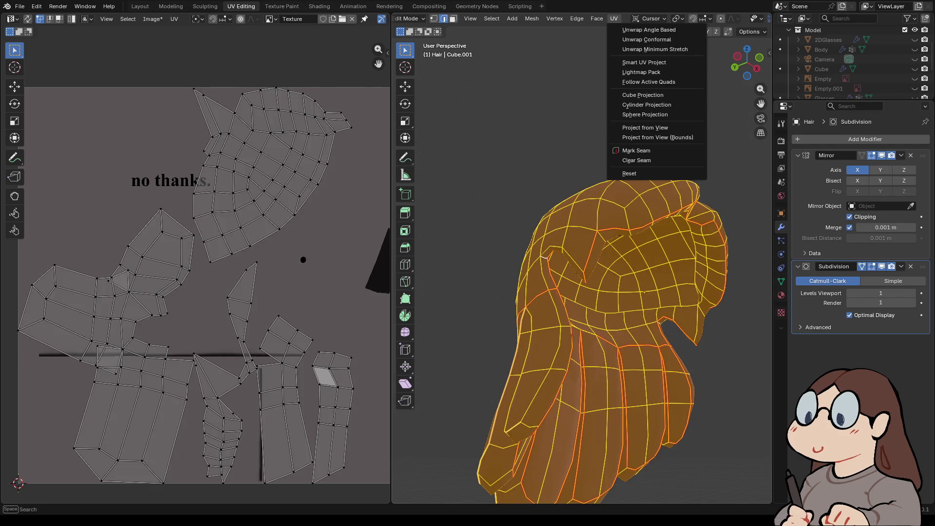
left_click(654, 50)
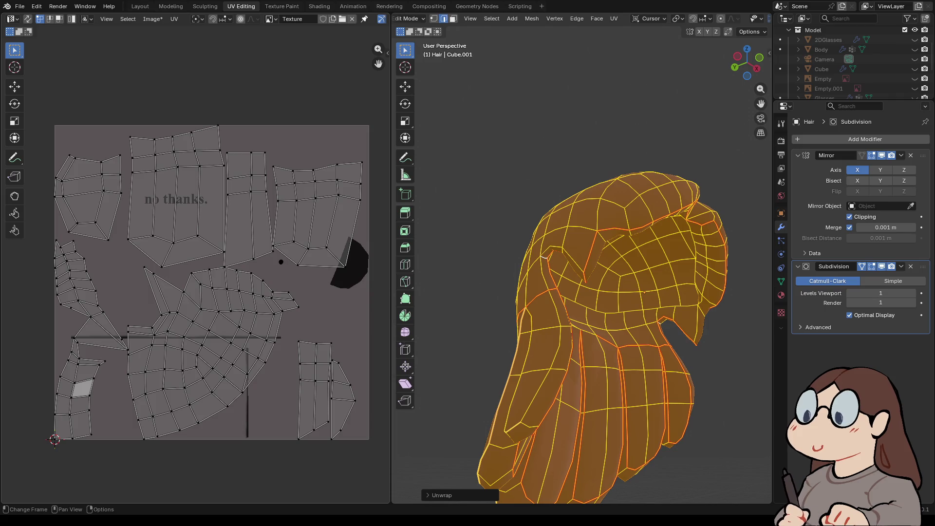
left_click(128, 349)
mouse_move(584, 292)
middle_mouse_down()
mouse_move(662, 292)
mouse_move(574, 312)
mouse_move(633, 292)
mouse_move(638, 306)
mouse_move(560, 251)
middle_mouse_up()
- Mark another hair edge loop as a seam and re-unwrap the whole hair
key("alt+a")
left_click(633, 314, "alt")
left_click(640, 295, "alt+shift")
key("ctrl+e")
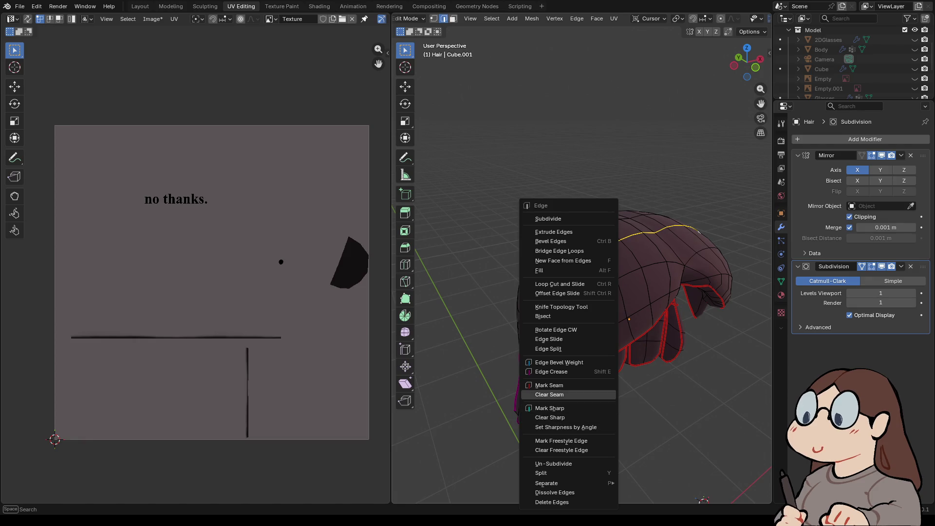
left_click(549, 385)
key("a")
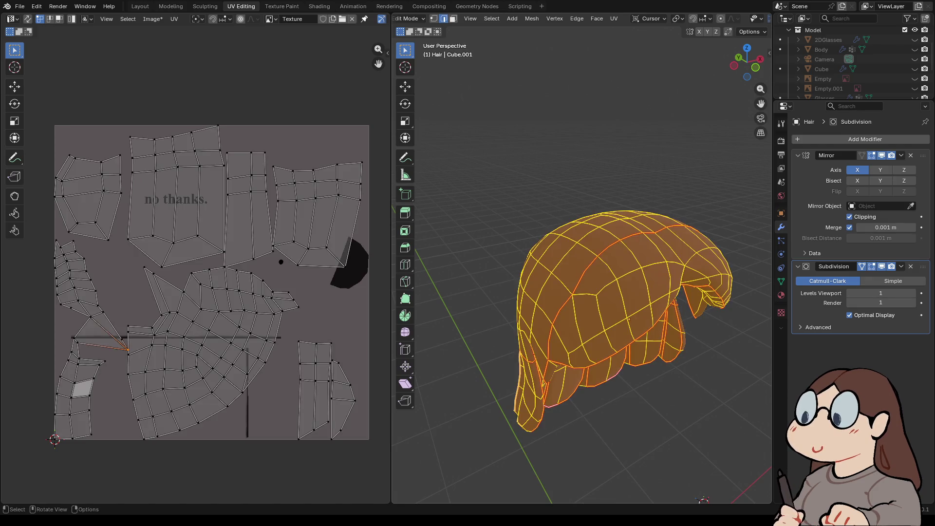
left_click(614, 18)
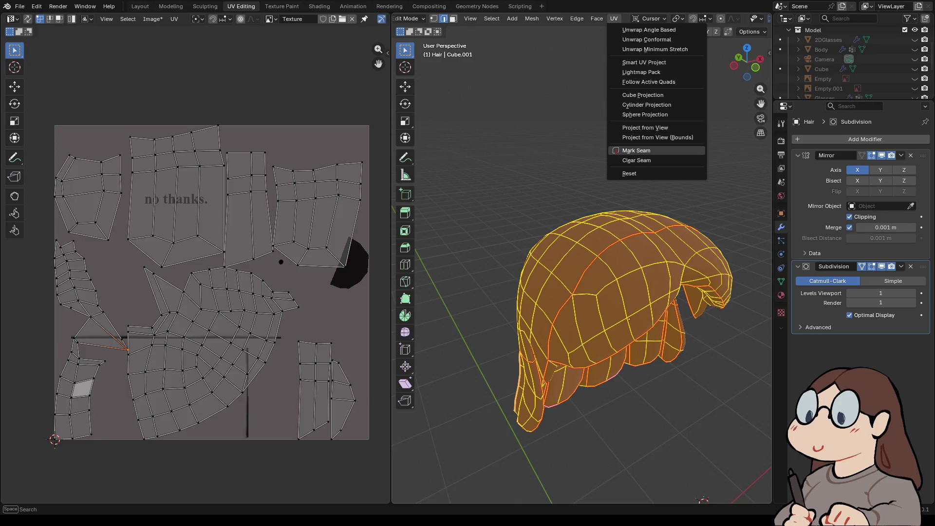
left_click(655, 49)
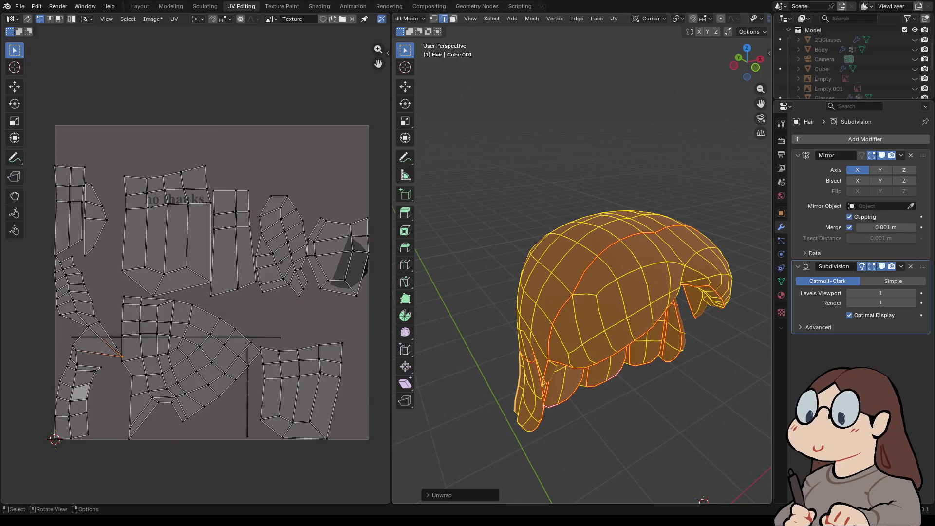
mouse_move(584, 316)
middle_mouse_down()
mouse_move(633, 302)
mouse_move(625, 318)
mouse_move(532, 309)
mouse_move(642, 305)
middle_mouse_up()
- Re-unwrap the entire hair mesh once more with minimal stretching
key("alt+a")
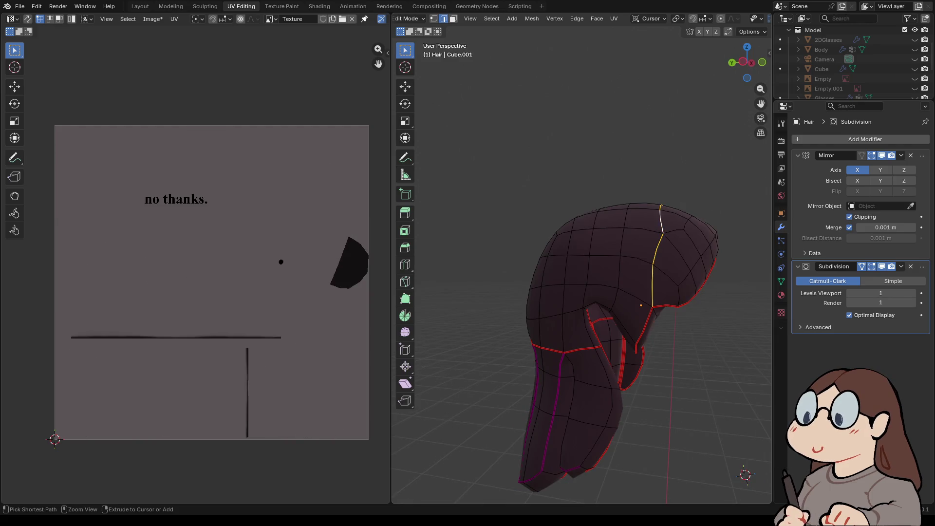
left_click(693, 282)
key("a")
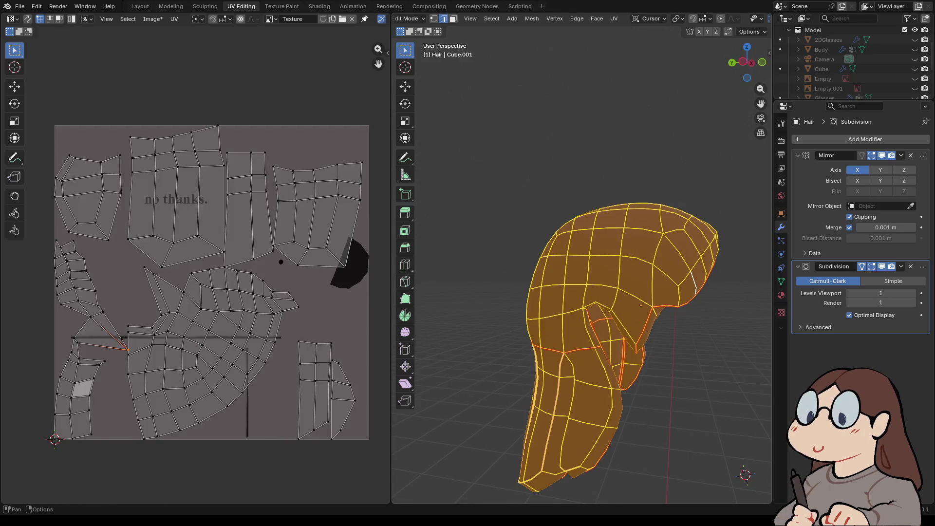
left_click(613, 18)
left_click(654, 49)
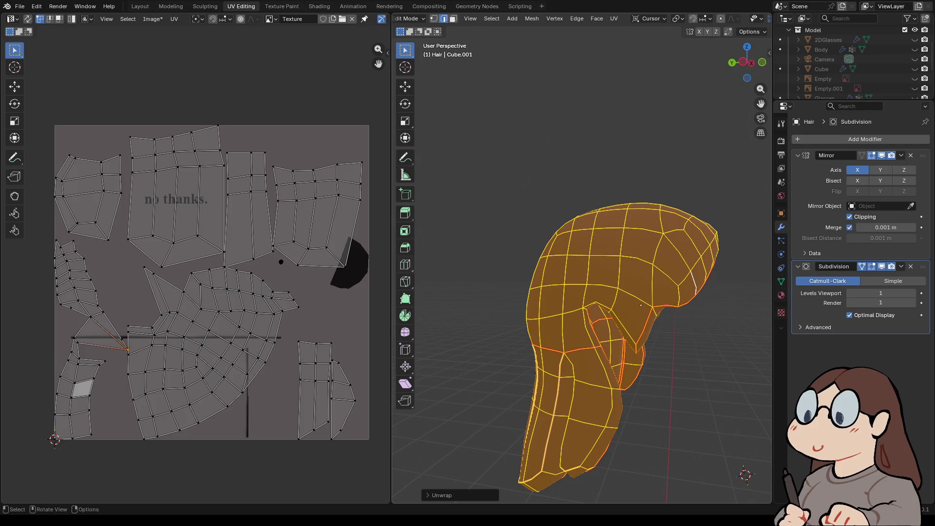
- Show the hair's Hair material and its Principled BSDF settings in the Material tab
middle_click_drag(641, 306, 560, 283)
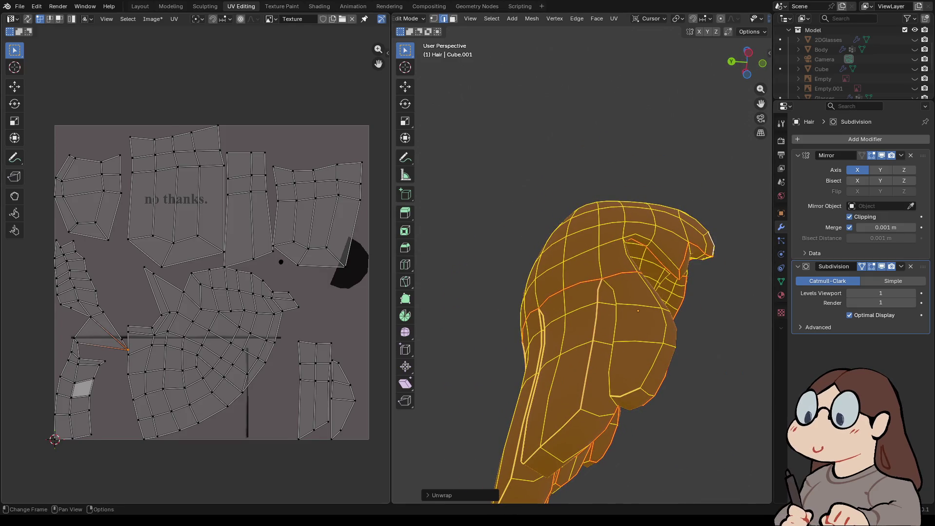
middle_click_drag(195, 292, 151, 294)
middle_click_drag(608, 292, 521, 288)
middle_click_drag(637, 308, 643, 292)
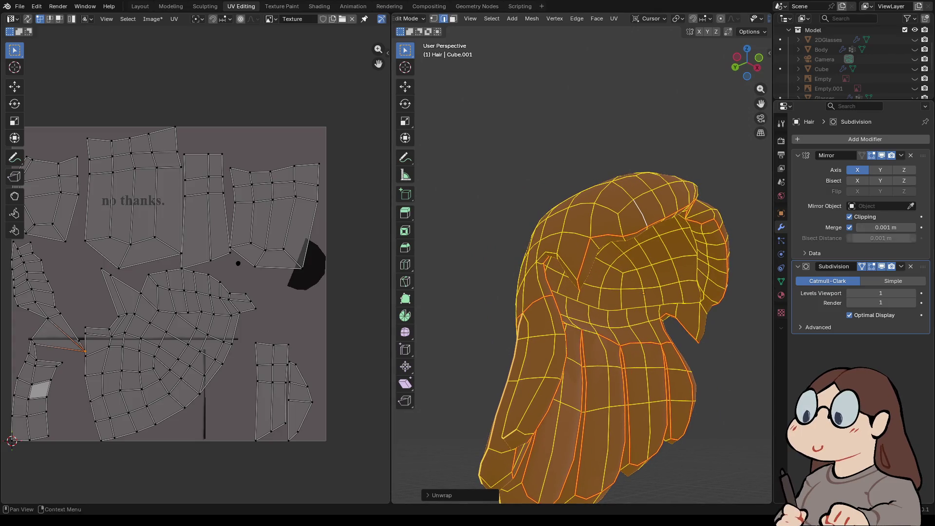
left_click(781, 295)
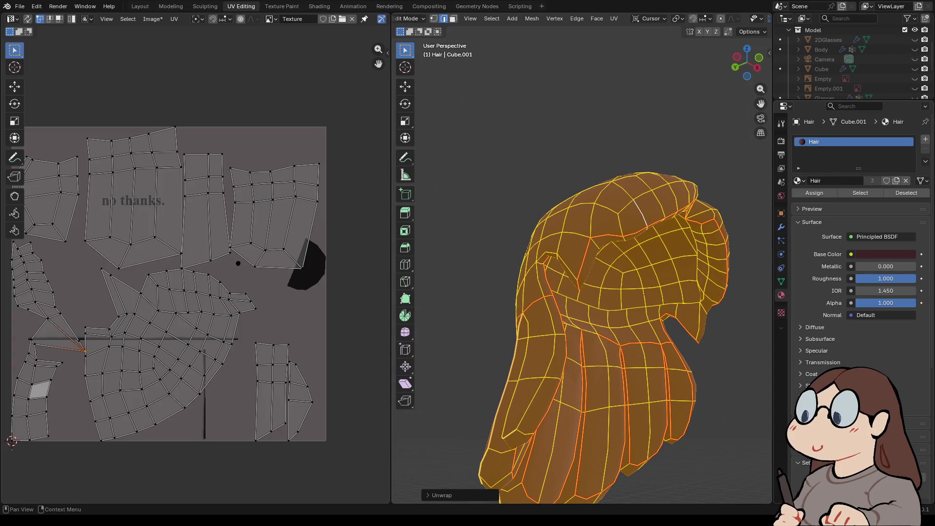
left_click(799, 181)
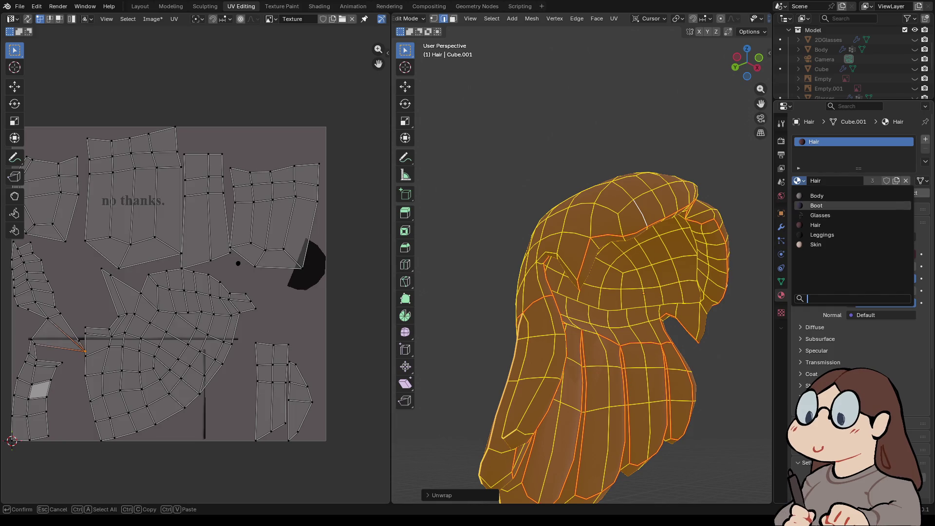
- Swap the hair's material for the textured Body material
left_click(816, 196)
middle_click_drag(608, 292, 584, 292)
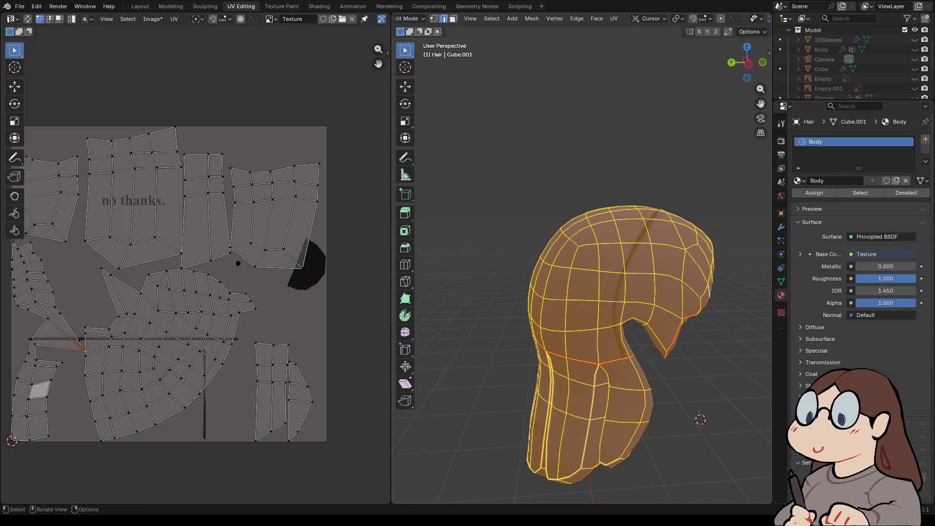
key("alt+a")
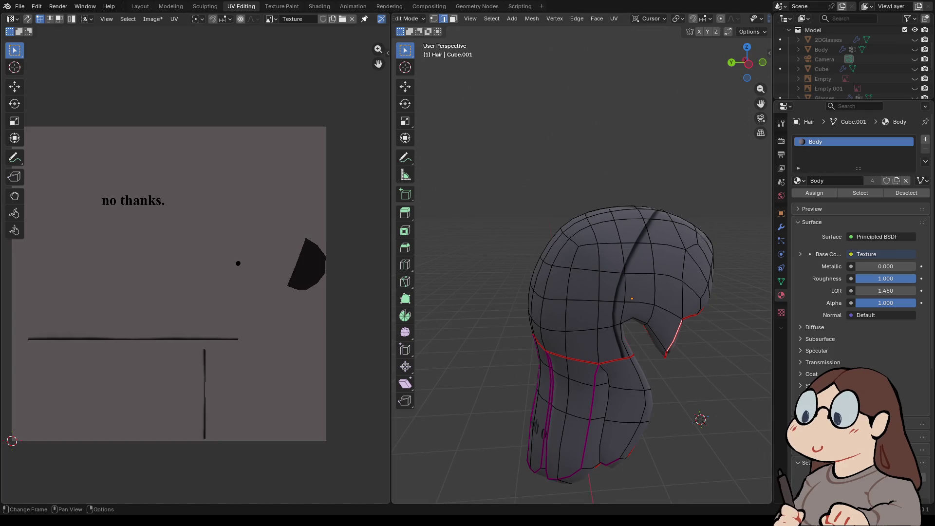
key("a")
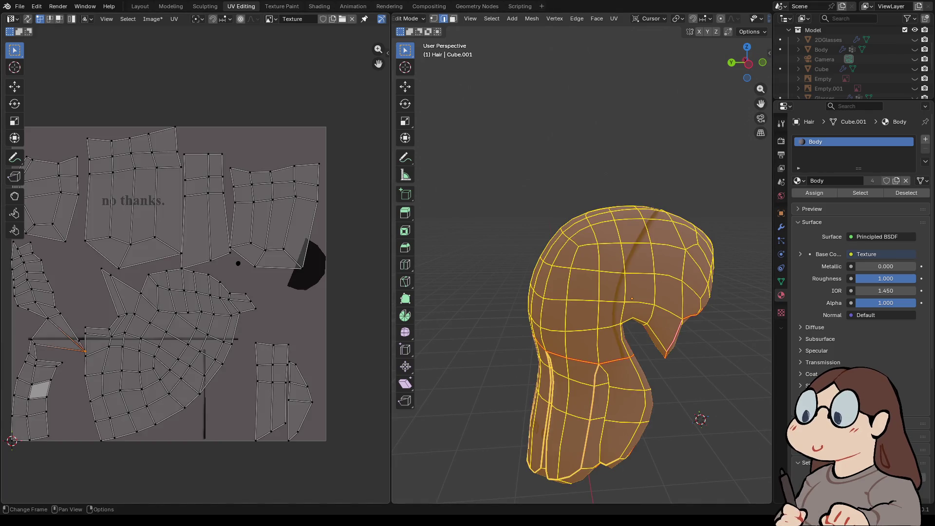
- Move a stray UV vertex into a new position
middle_click_drag(560, 292, 647, 292)
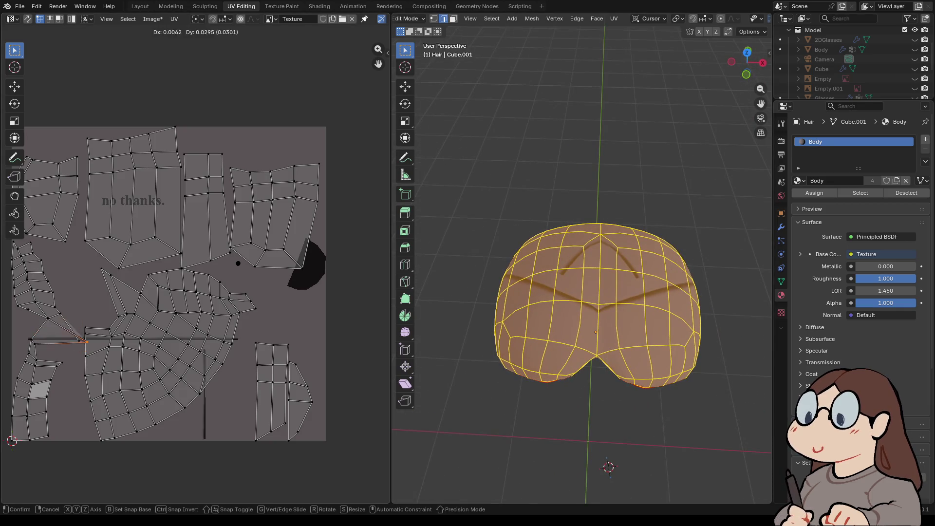
mouse_move(594, 340)
middle_mouse_down()
mouse_move(594, 297)
mouse_move(531, 272)
middle_mouse_up()
key("g")
key("Return")
- Mark one top hair edge as a seam and re-unwrap the whole hair
scroll(582, 272, "up", 3)
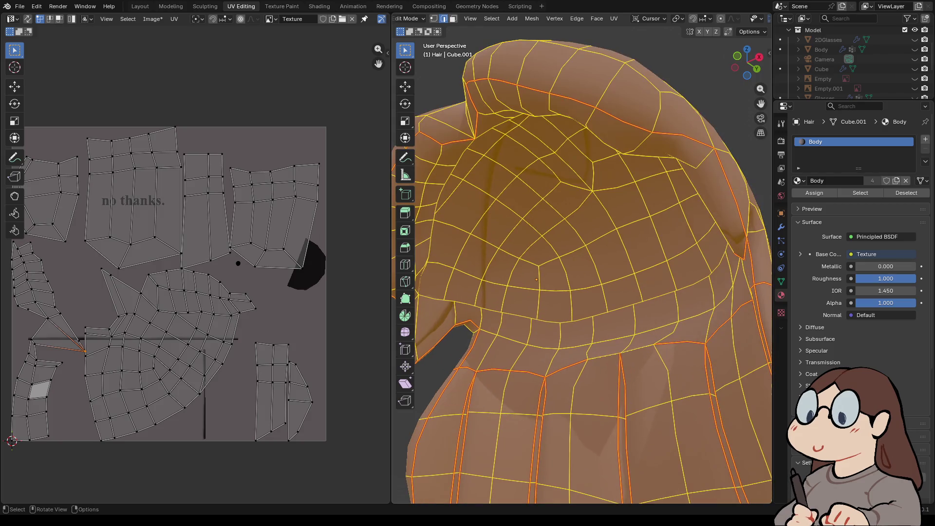
left_click(480, 316)
key("ctrl+e")
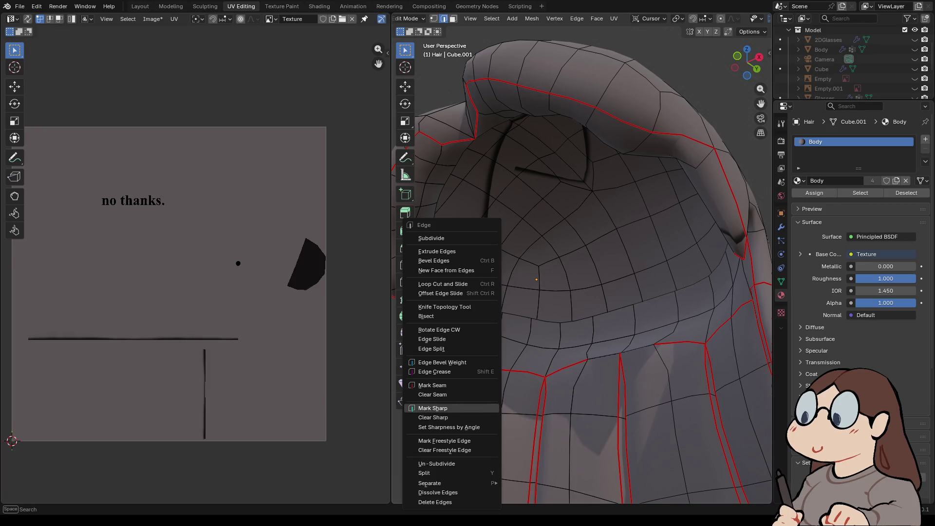
left_click(432, 385)
key("a")
left_click(614, 18)
left_click(643, 48)
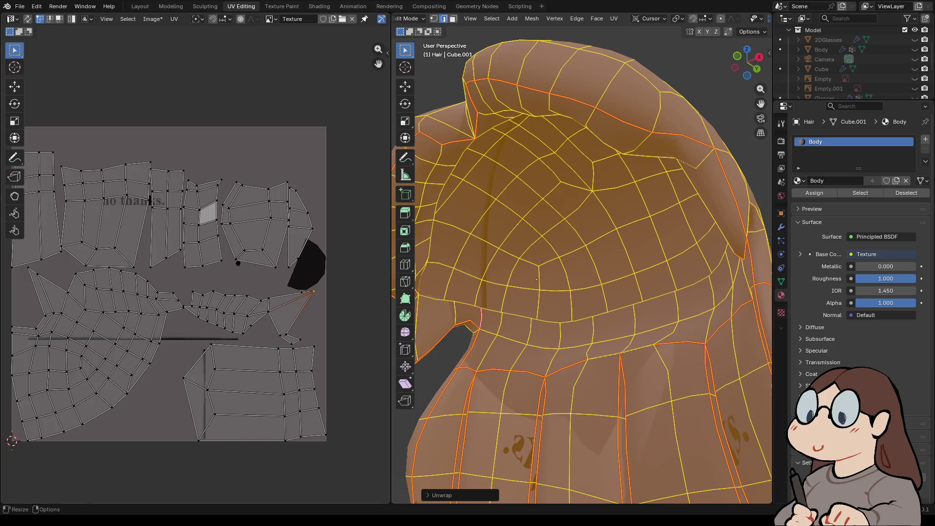
- Reselect the whole hair and make the Body object visible in the Outliner
scroll(581, 272, "down", 4)
key("alt+a")
mouse_move(582, 273)
middle_mouse_down()
mouse_move(614, 243)
mouse_move(682, 243)
middle_mouse_up()
key("a")
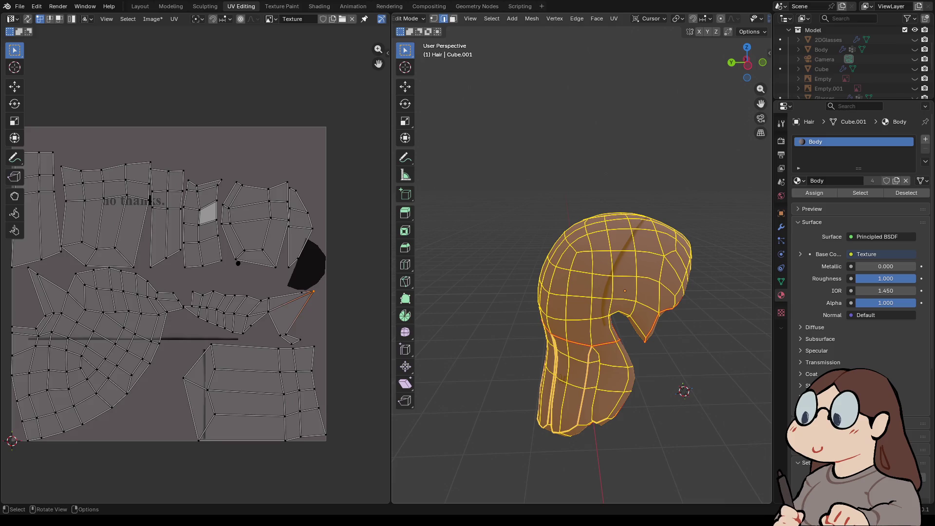
left_click(914, 50)
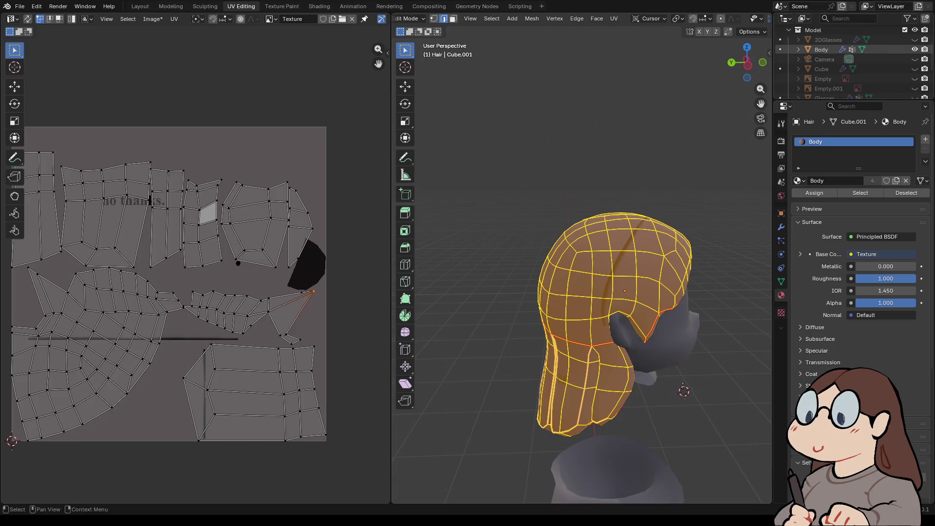
- Unhide the Shirt and enter Edit Mode with the Hair and Shirt meshes together
left_click(820, 49, "ctrl")
scroll(852, 64, "down", 3)
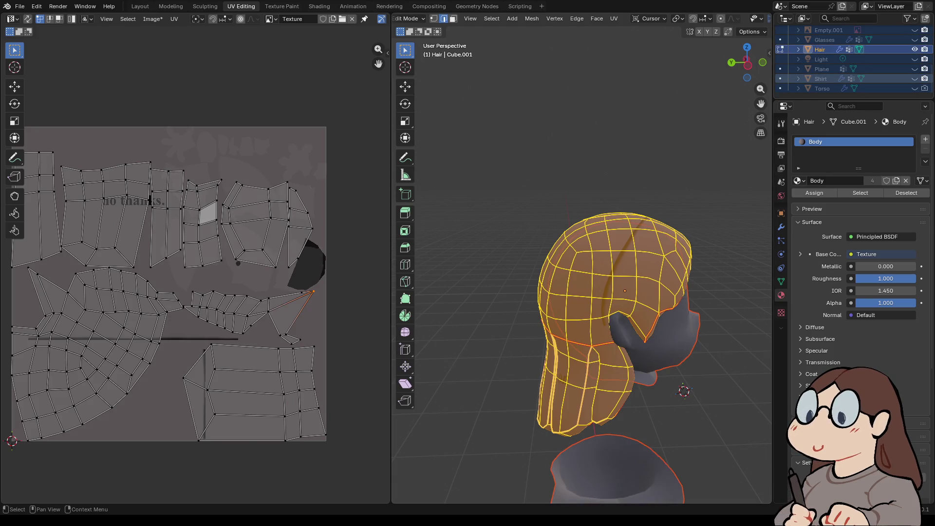
left_click(914, 78)
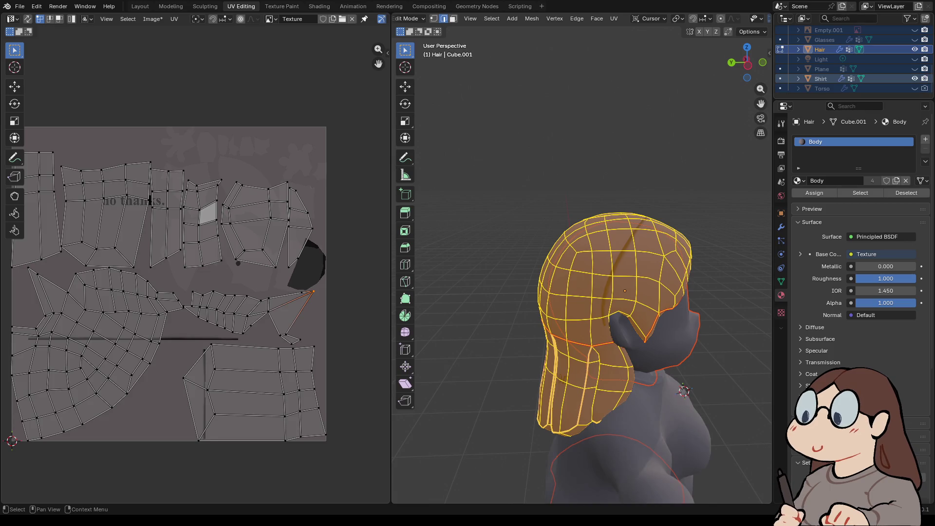
left_click(411, 19)
left_click(409, 30)
left_click(820, 79, "ctrl")
left_click(412, 19)
left_click(411, 41)
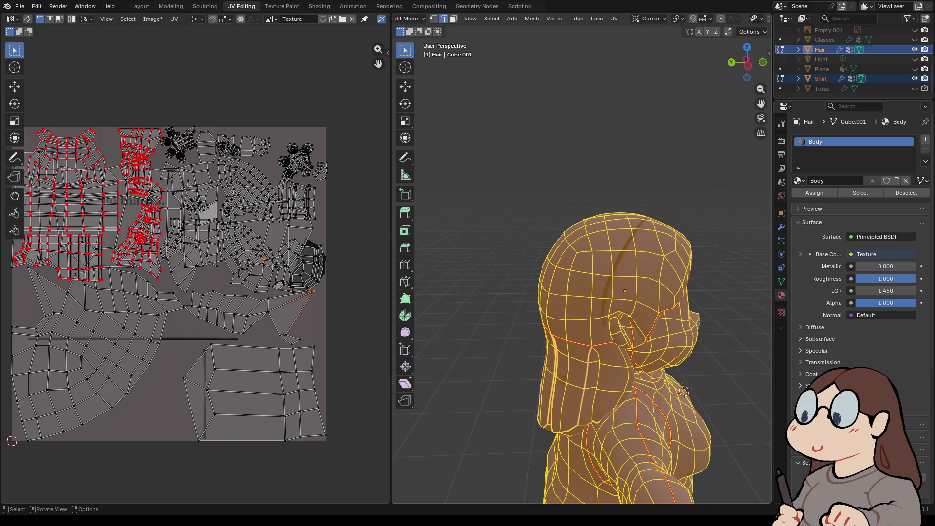
- Select all the connected hair geometry so its UV islands show beside the shirt layout
key("alt+a")
left_click(580, 296)
key("l")
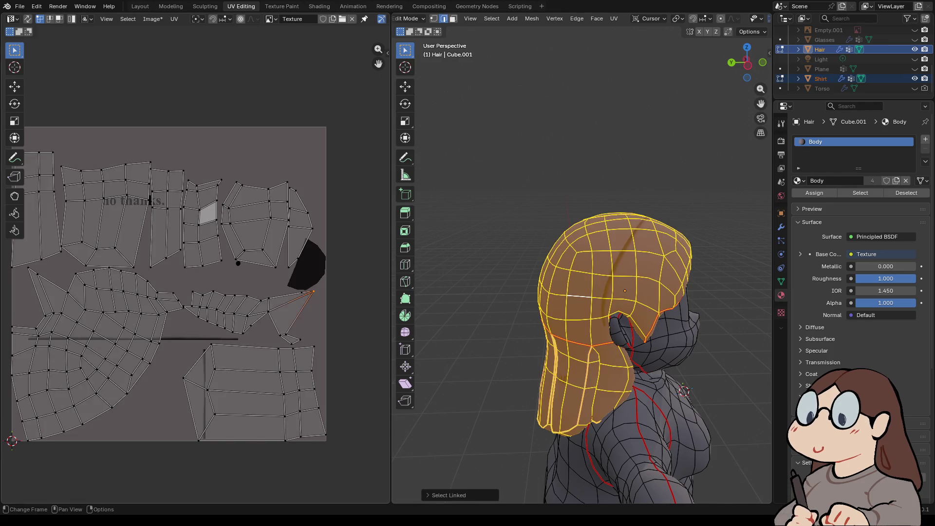
key("a")
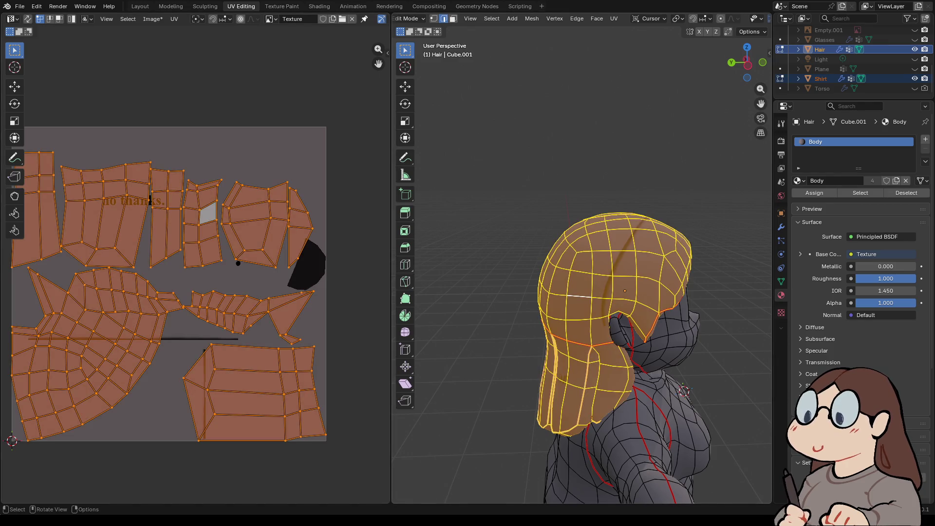
key("l")
- Scale down the hair UV islands and move them into the empty lower texture area
key("s")
key("Return")
key("g")
key("s")
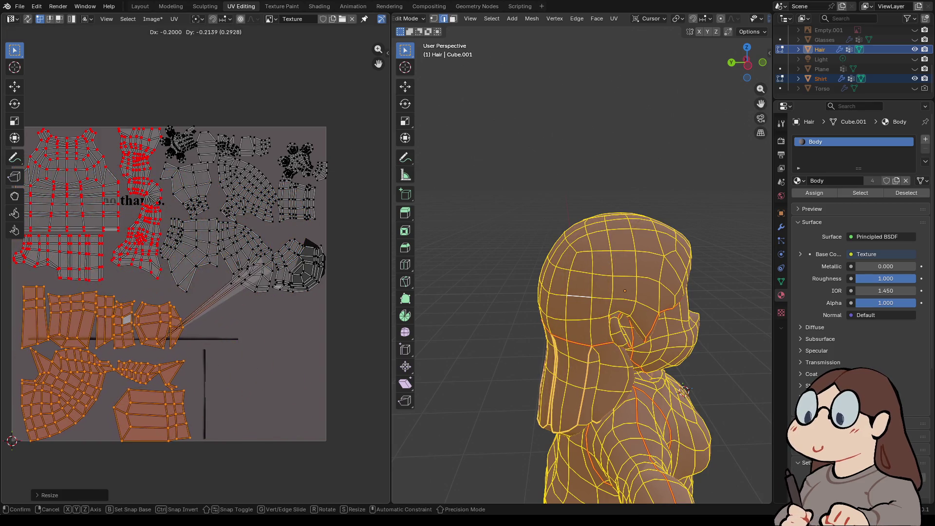
left_click(205, 273)
scroll(199, 270, "up", 1)
scroll(195, 272, "up", 1)
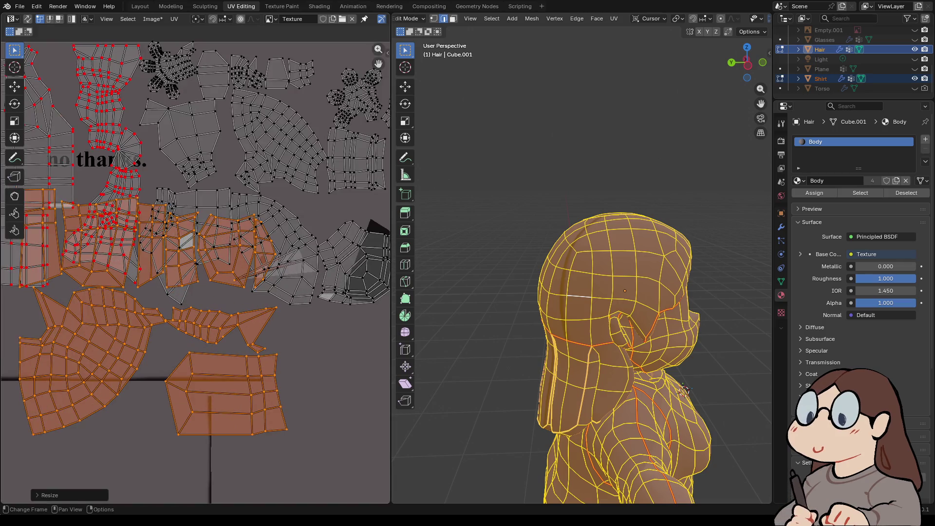
scroll(195, 271, "down", 3)
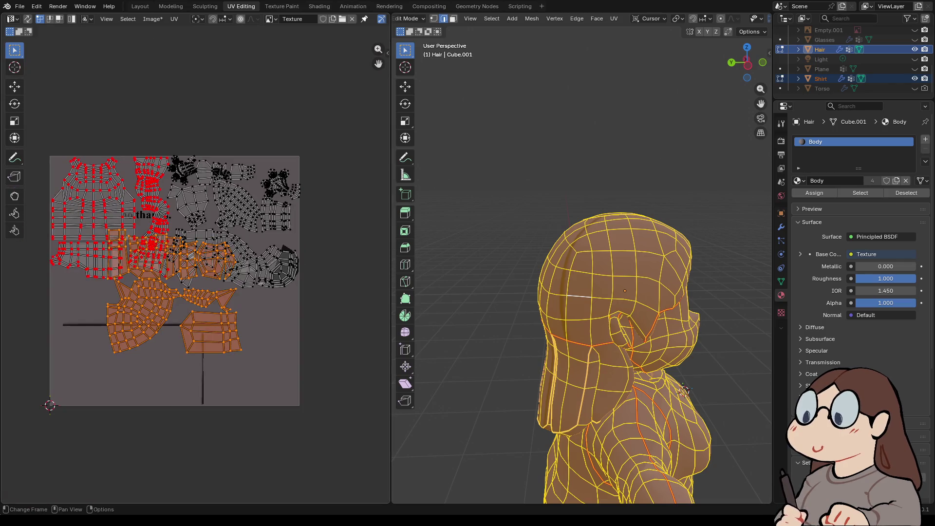
key("g")
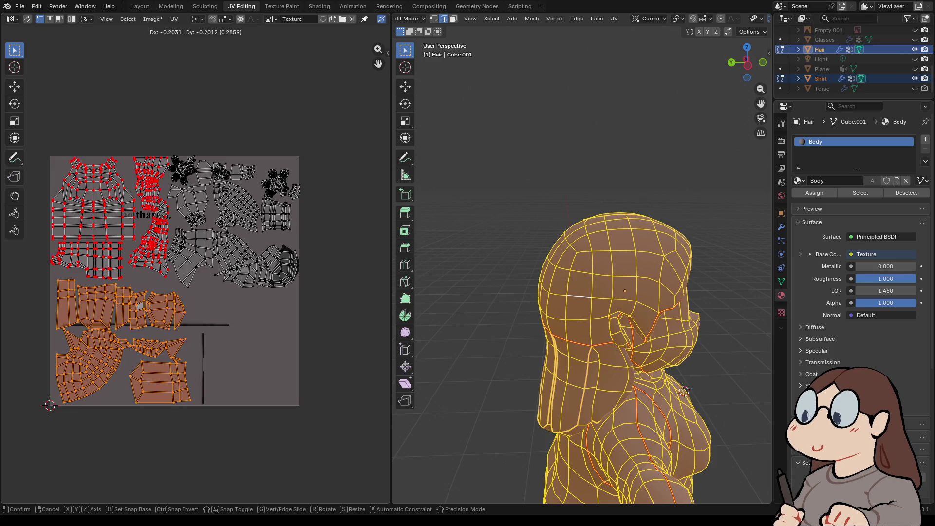
key("Return")
- Pull the stretched hair UV vertex back into its island, then clear the selection
scroll(194, 270, "up", 5)
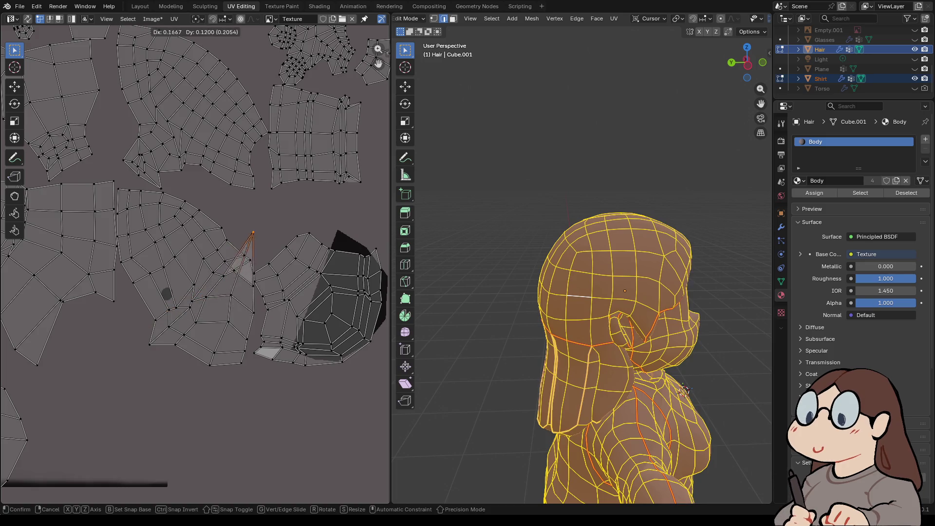
key("Return")
scroll(205, 278, "down", 5)
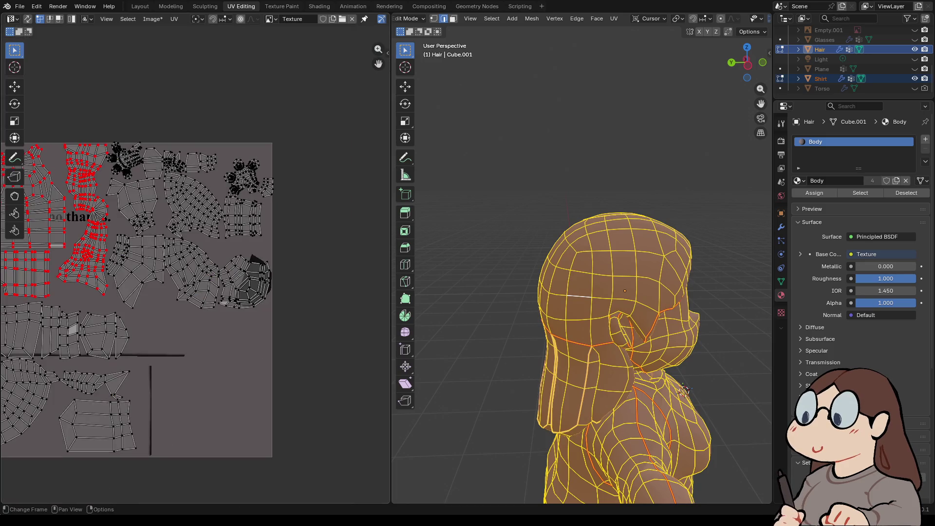
scroll(195, 273, "down", 2)
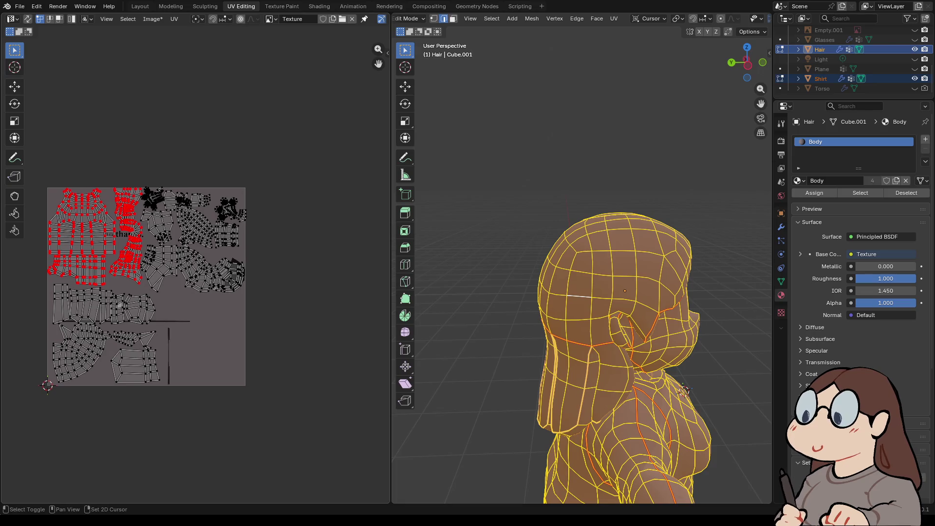
middle_click_drag(195, 273, 258, 264)
scroll(195, 272, "up", 4)
mouse_move(684, 391)
middle_mouse_down()
mouse_move(495, 344)
mouse_move(560, 351)
mouse_move(596, 377)
middle_mouse_up()
left_click(587, 278)
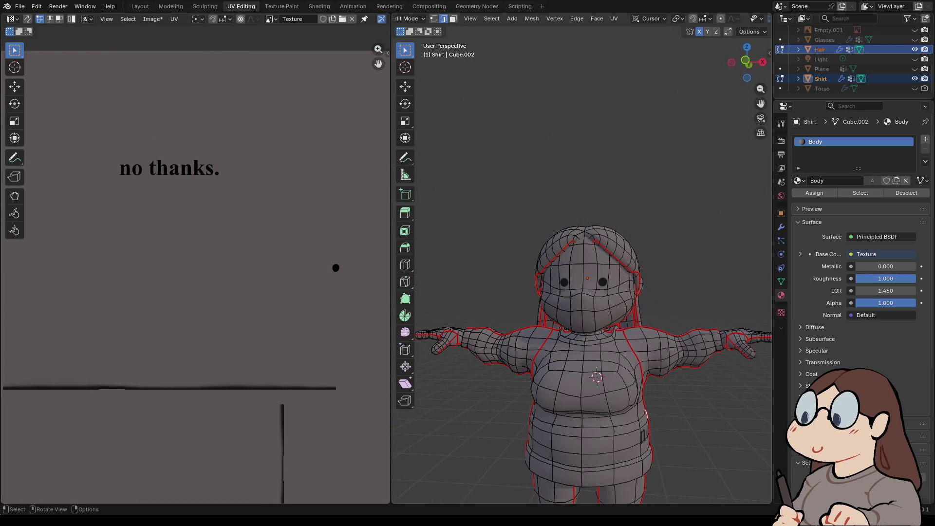